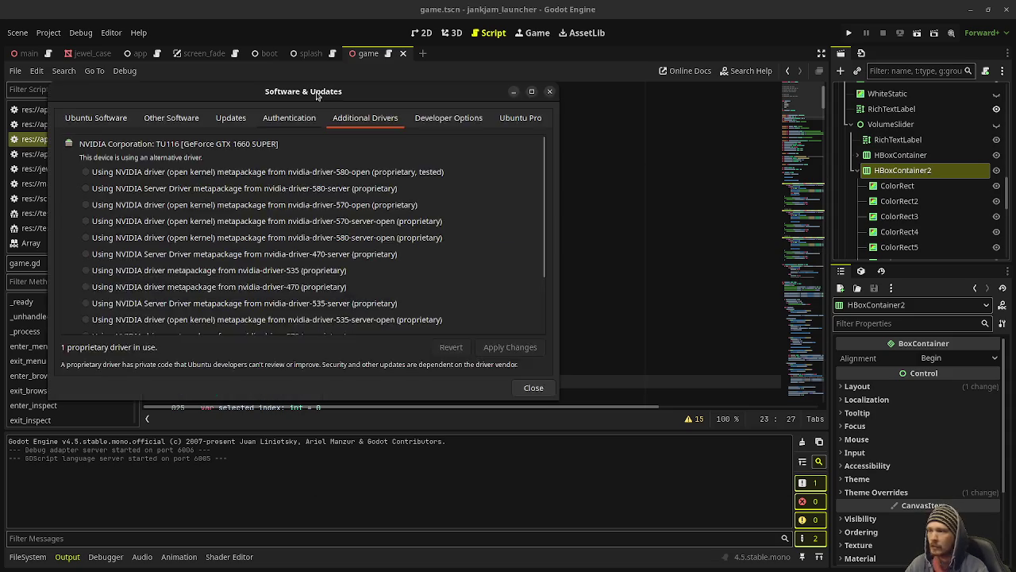
Bring Ubuntu's Software & Updates window, showing the NVIDIA driver options, over Godot's game.gd.
{"action": "left_click_drag", "start_coordinate": [317, 94], "coordinate": [447, 126]}
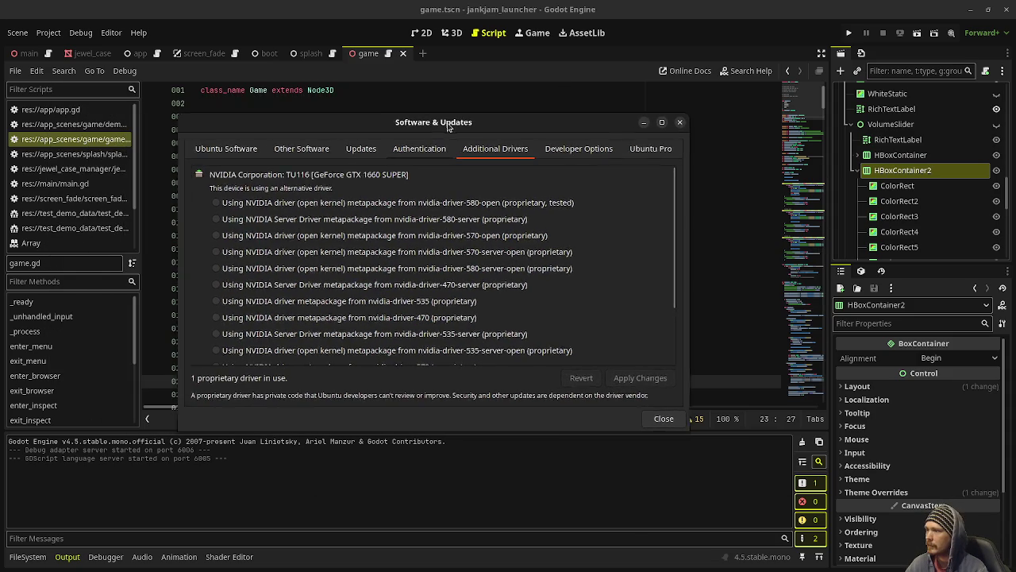
Scroll through the GTX 1660 SUPER NVIDIA driver options, then switch to the terminal's ubuntu-drivers output.
{"action": "scroll", "coordinate": [380, 280], "scroll_direction": "down", "scroll_amount": 3}
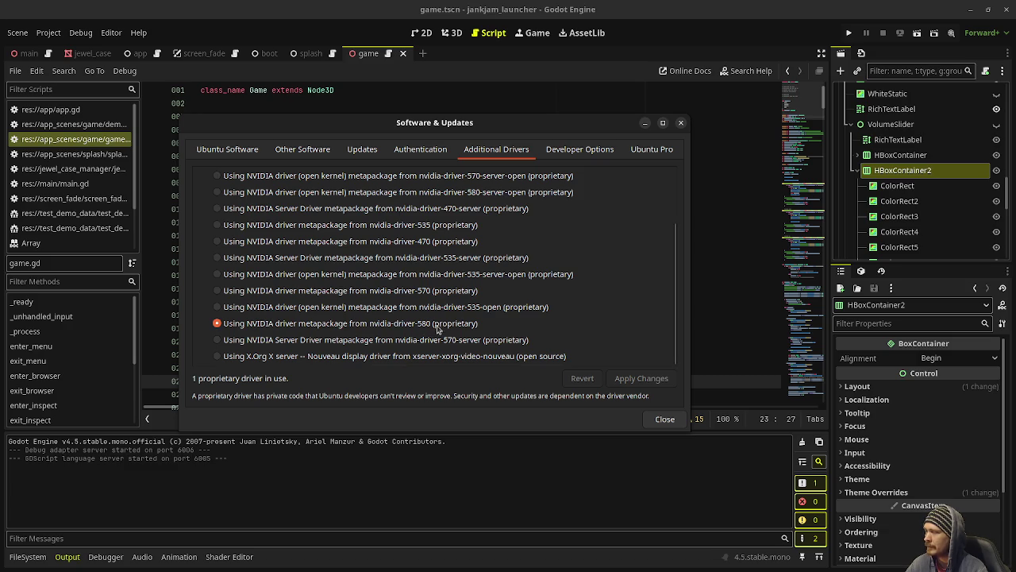
{"action": "scroll", "coordinate": [439, 329], "scroll_direction": "up", "scroll_amount": 3}
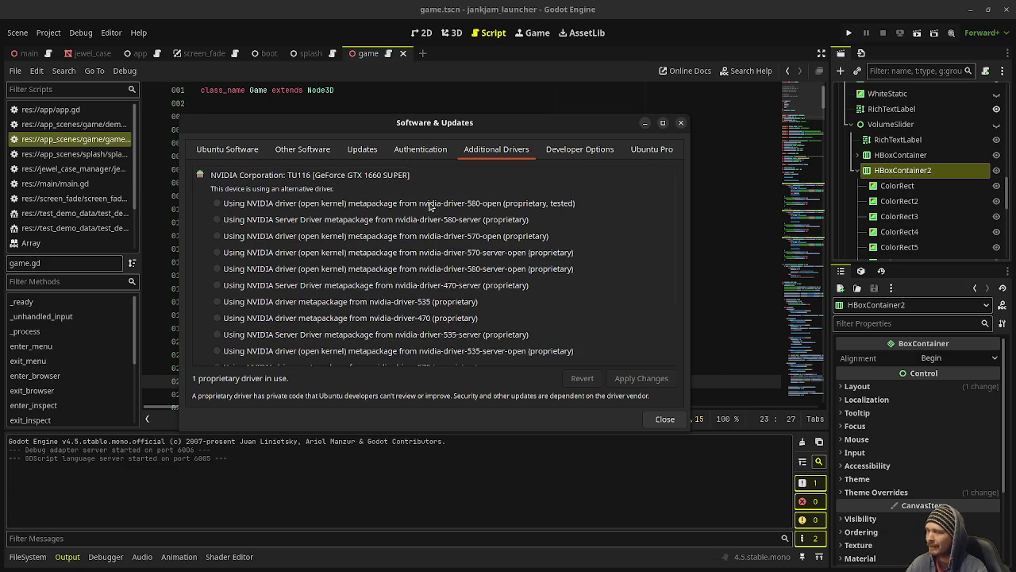
{"action": "scroll", "coordinate": [429, 206], "scroll_direction": "down", "scroll_amount": 3}
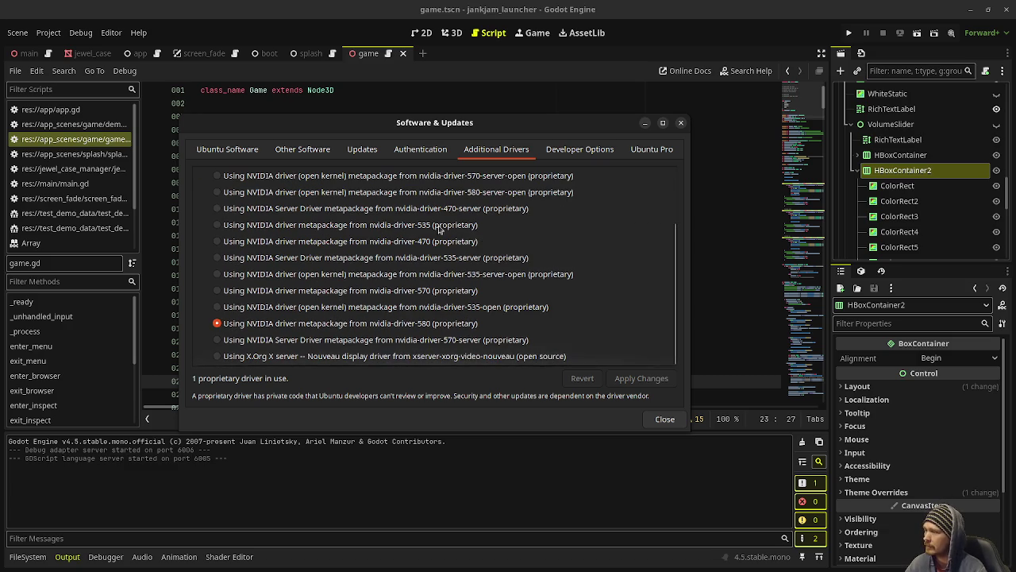
{"action": "scroll", "coordinate": [444, 238], "scroll_direction": "up", "scroll_amount": 3}
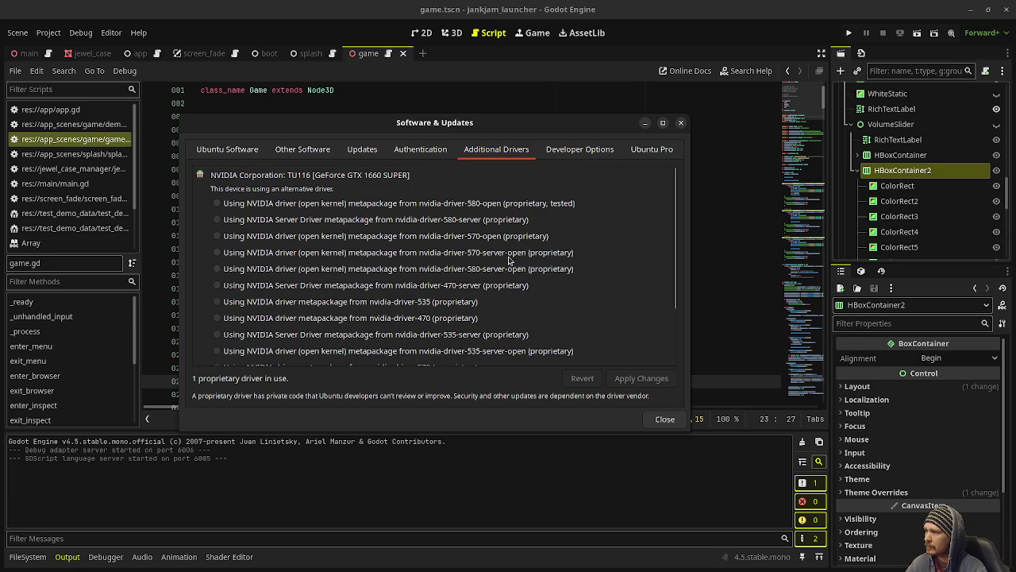
{"action": "scroll", "coordinate": [479, 312], "scroll_direction": "down", "scroll_amount": 1}
{"action": "scroll", "coordinate": [485, 318], "scroll_direction": "down", "scroll_amount": 2}
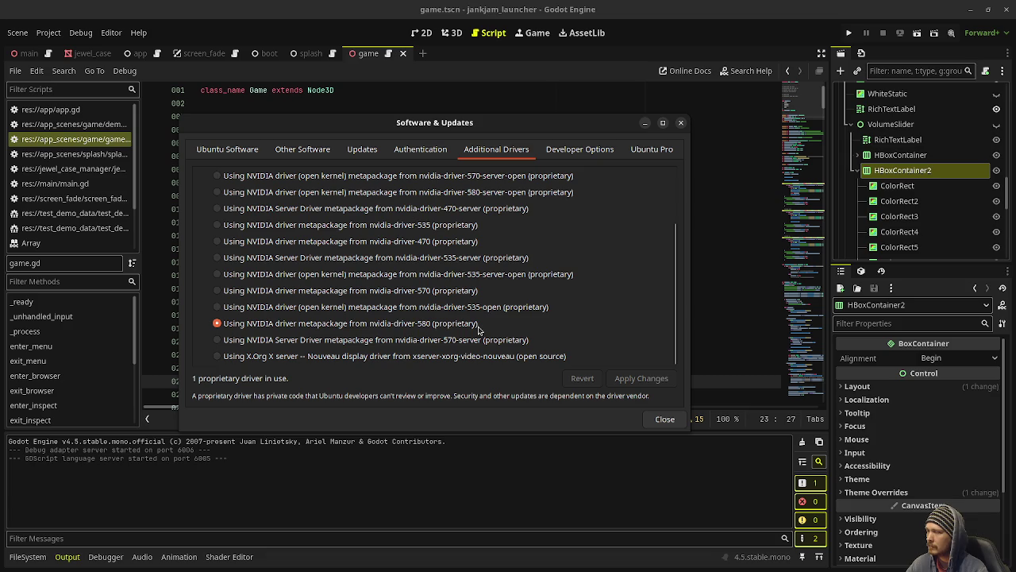
{"action": "key", "text": "alt+Tab"}
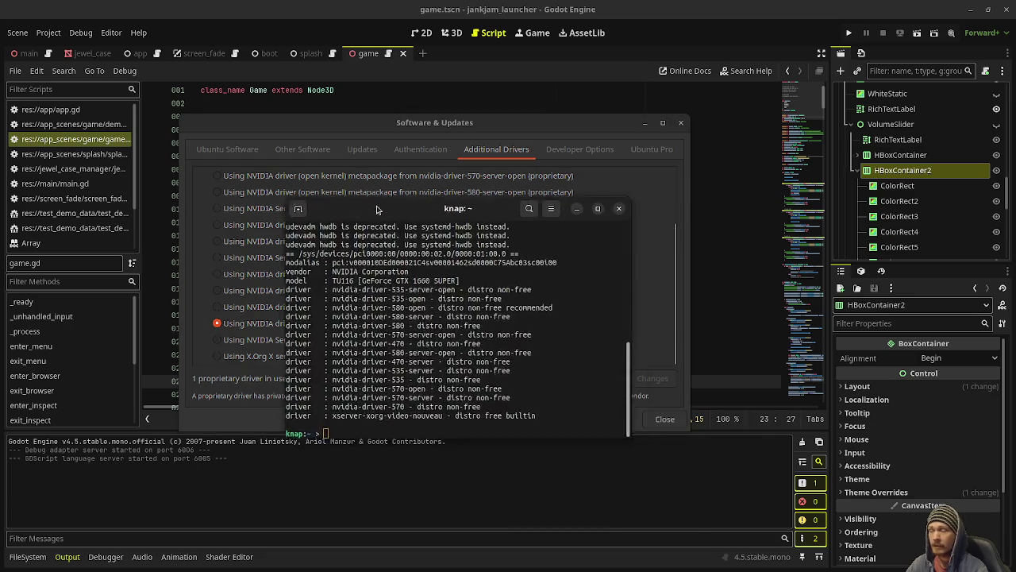
Highlight the recommended nvidia-driver-580-open line, then close the terminal and Software & Updates.
{"action": "left_click_drag", "start_coordinate": [381, 211], "coordinate": [290, 209]}
{"action": "scroll", "coordinate": [328, 335], "scroll_direction": "up", "scroll_amount": 5}
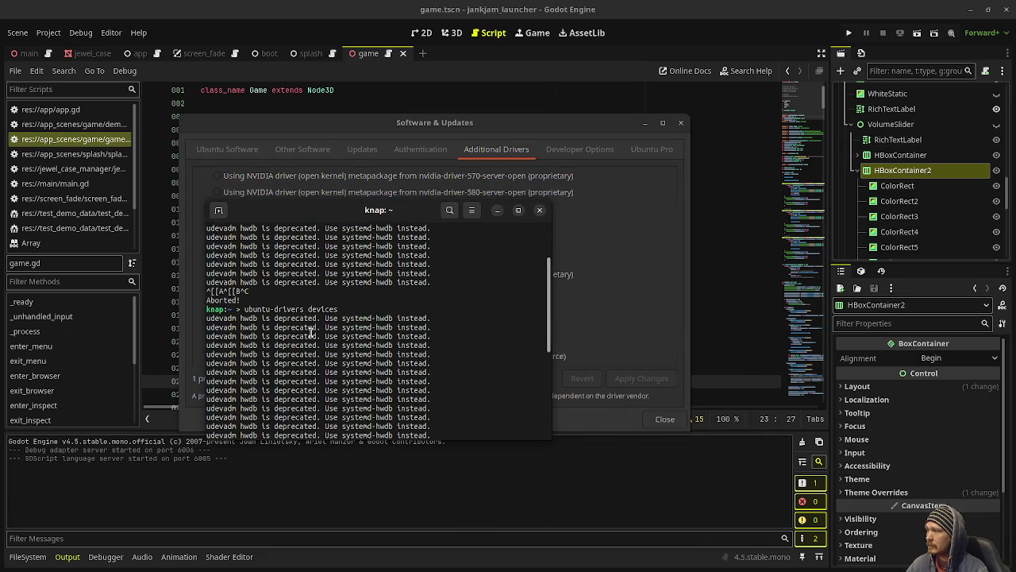
{"action": "scroll", "coordinate": [362, 343], "scroll_direction": "down", "scroll_amount": 5}
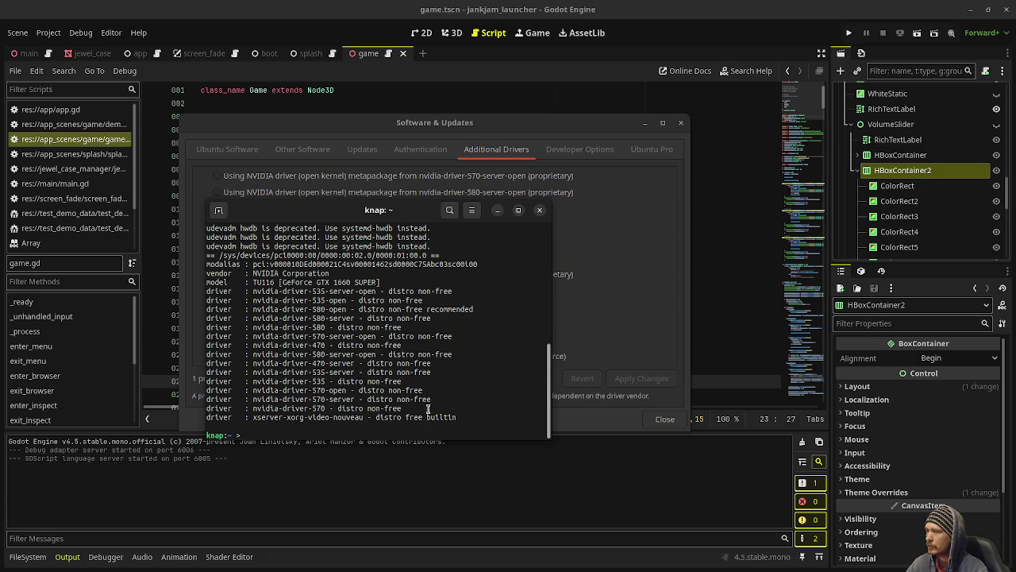
{"action": "left_click_drag", "start_coordinate": [475, 309], "coordinate": [287, 309]}
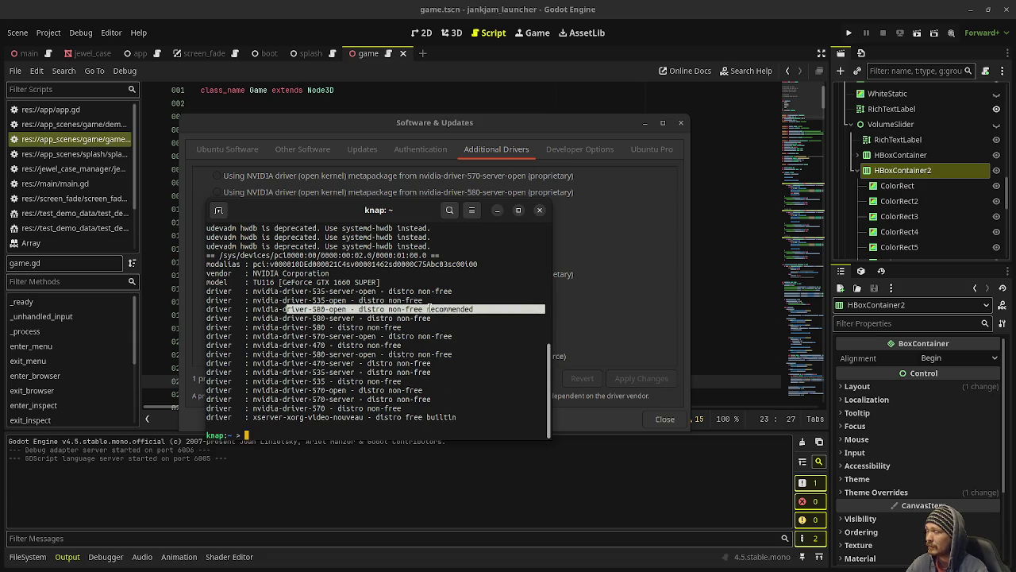
{"action": "left_click", "coordinate": [340, 309]}
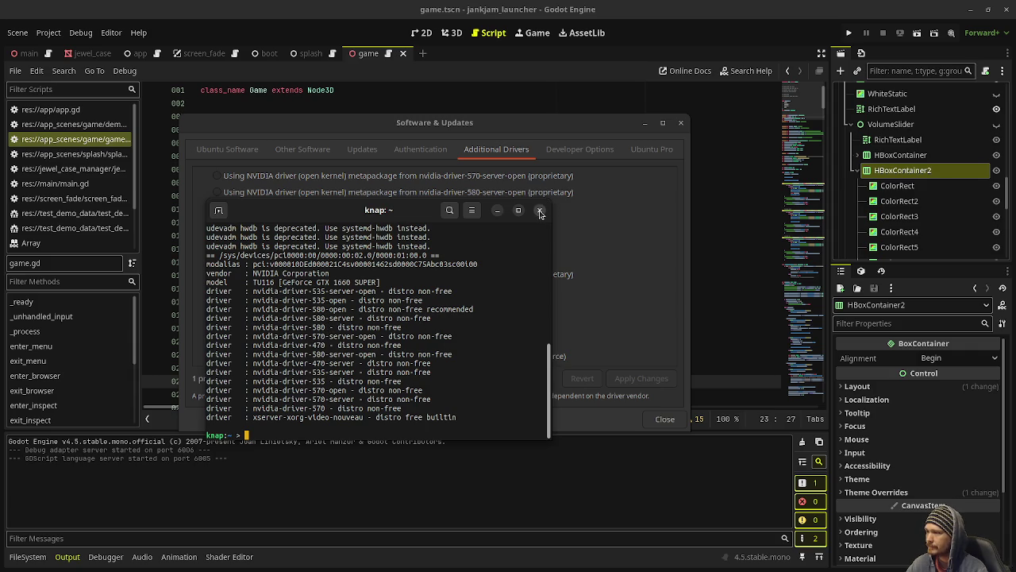
{"action": "left_click", "coordinate": [540, 213]}
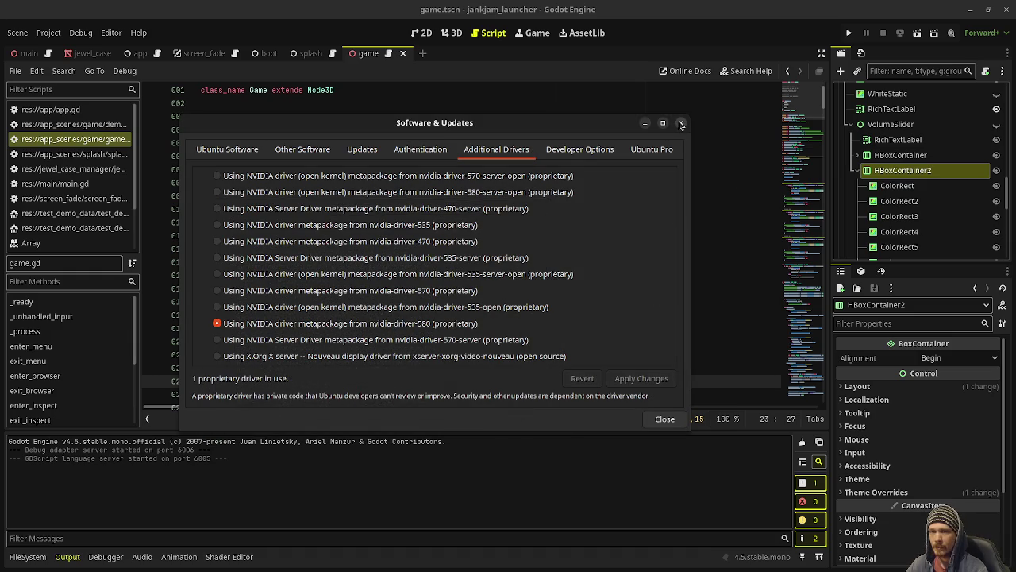
{"action": "left_click", "coordinate": [681, 124]}
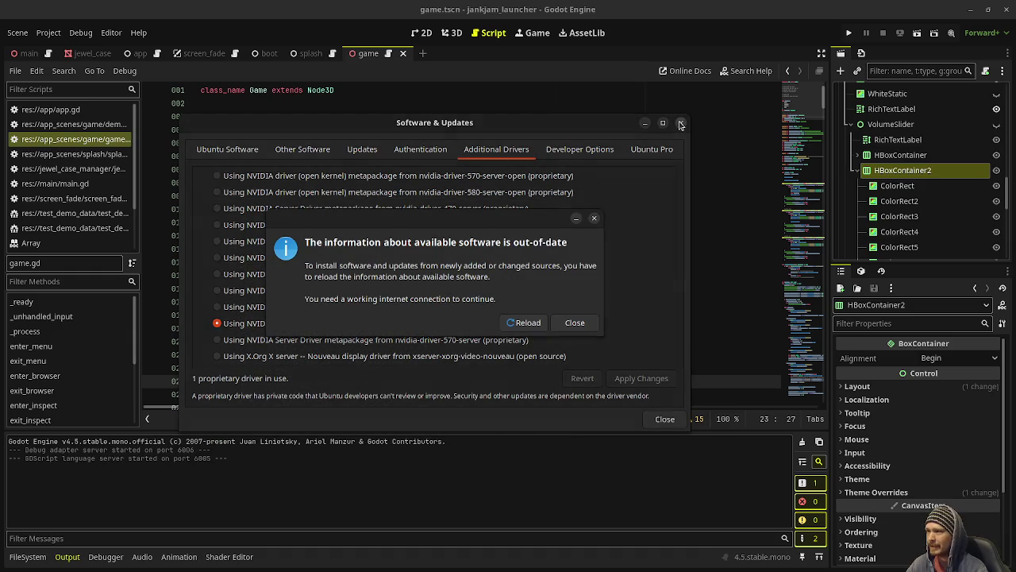
Close the out-of-date software information notice without reloading the sources.
{"action": "left_click", "coordinate": [575, 323]}
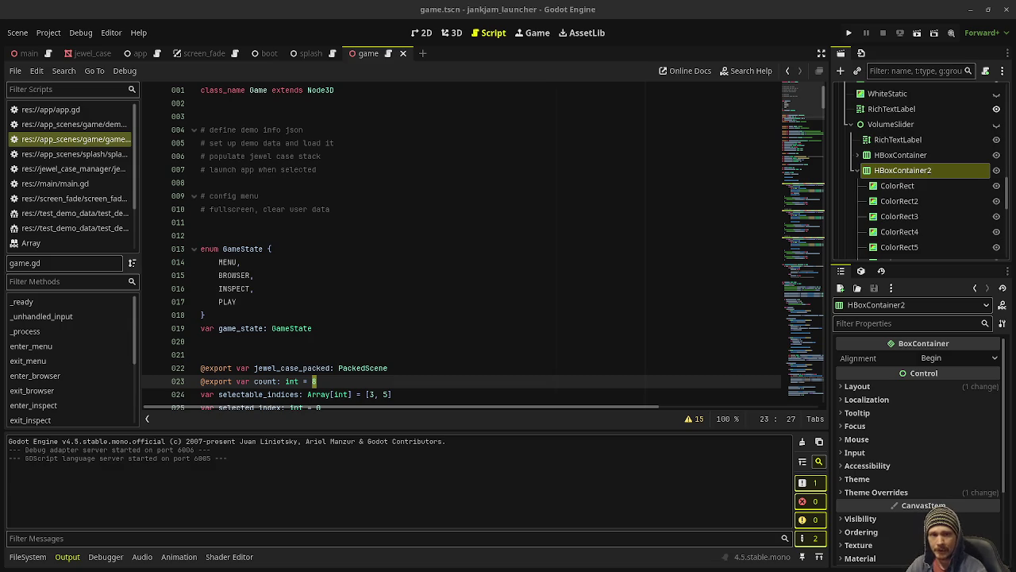
Run ubuntu-drivers devices in a new terminal, review the driver list, then close the terminal.
{"action": "key", "text": "ctrl+alt+t"}
{"action": "type", "text": "ubuntu-drivers devices"}
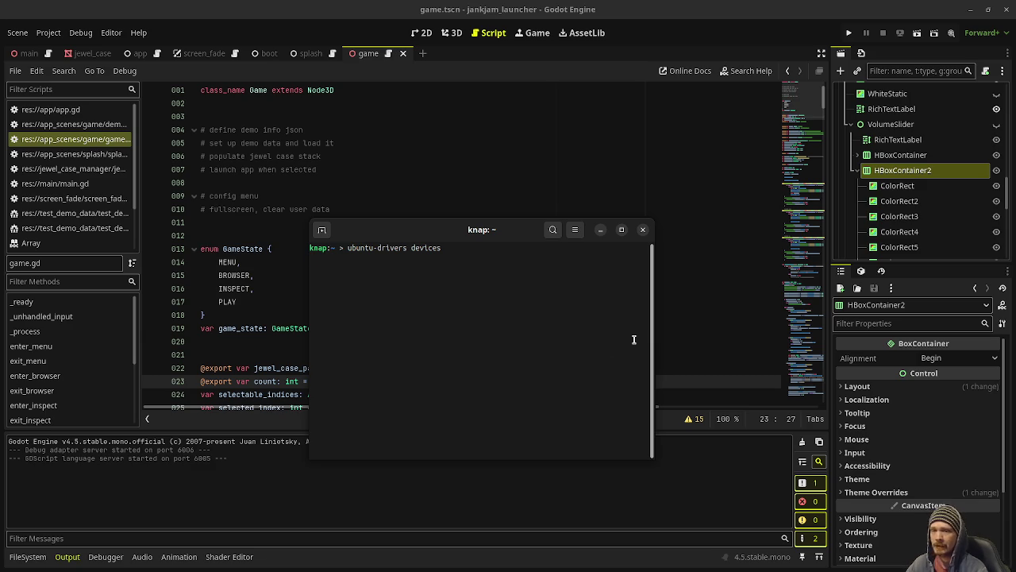
{"action": "key", "text": "Return"}
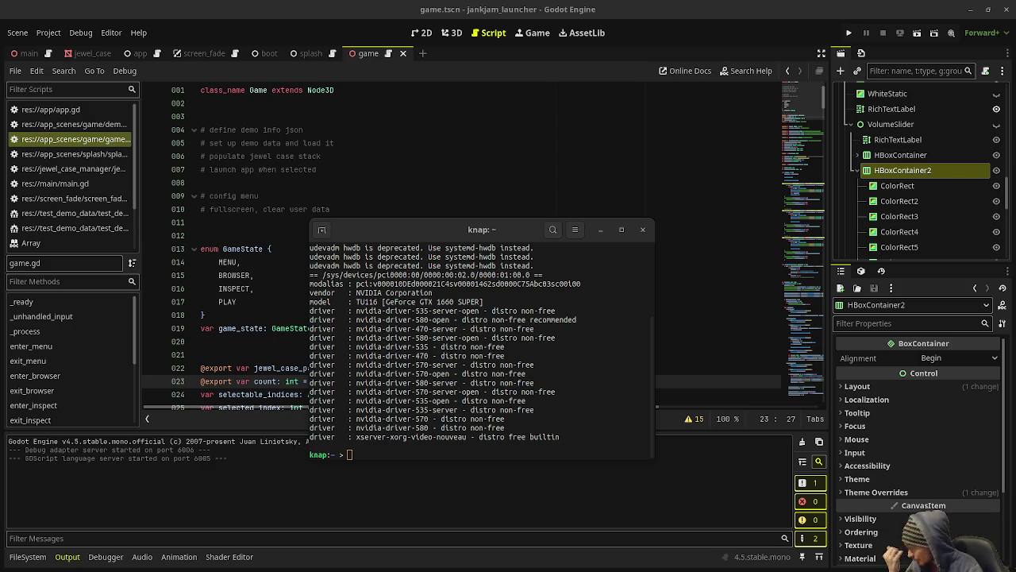
{"action": "key", "text": "alt+Tab"}
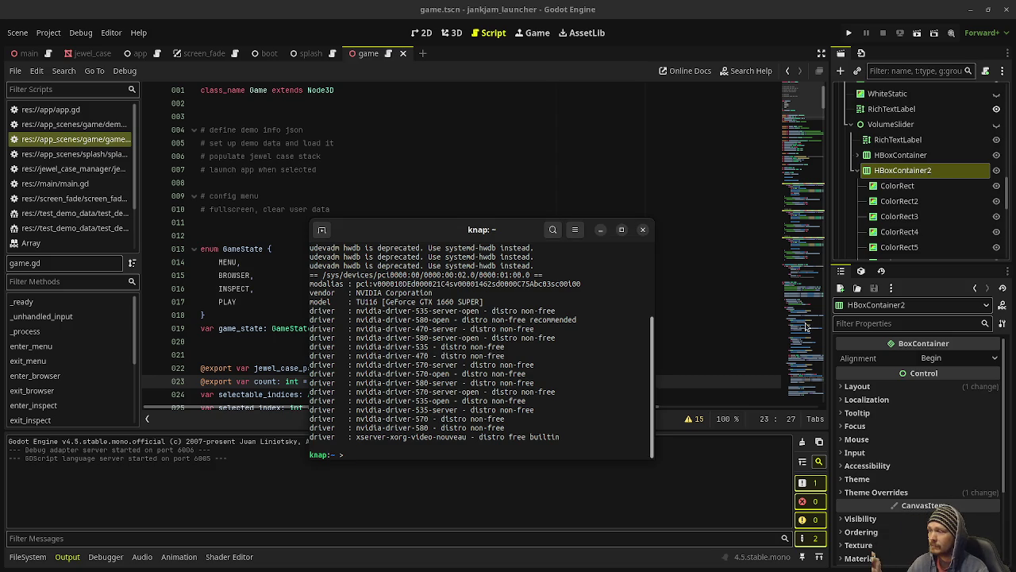
{"action": "left_click", "coordinate": [643, 230]}
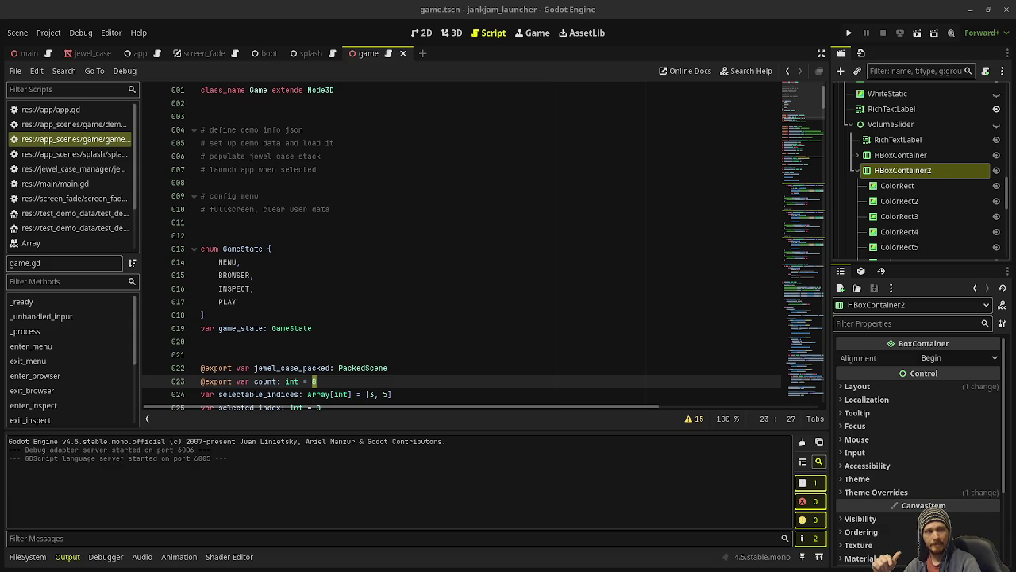
Run the JankJam_launcher project to show the JankJam 2 TV on CH 3.
{"action": "left_click", "coordinate": [847, 33]}
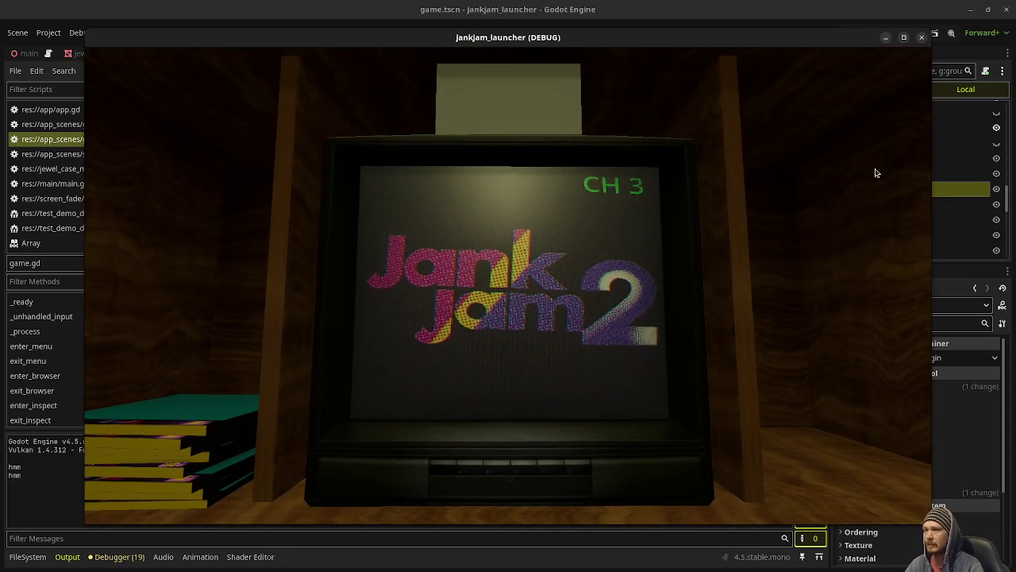
Maximize the game window, show the TV volume level, and lower the volume six times.
{"action": "left_click", "coordinate": [903, 37]}
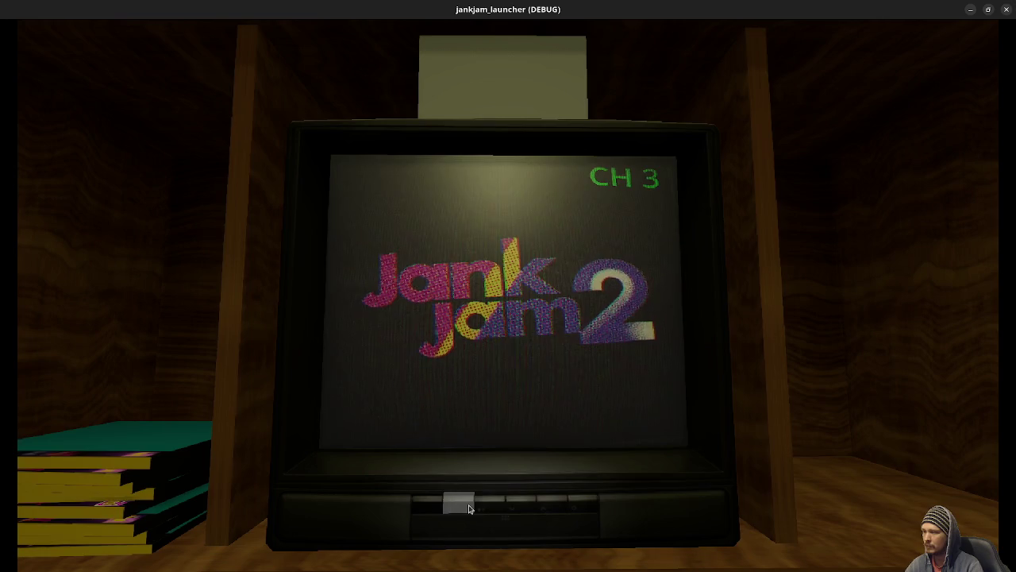
{"action": "left_click", "coordinate": [498, 509]}
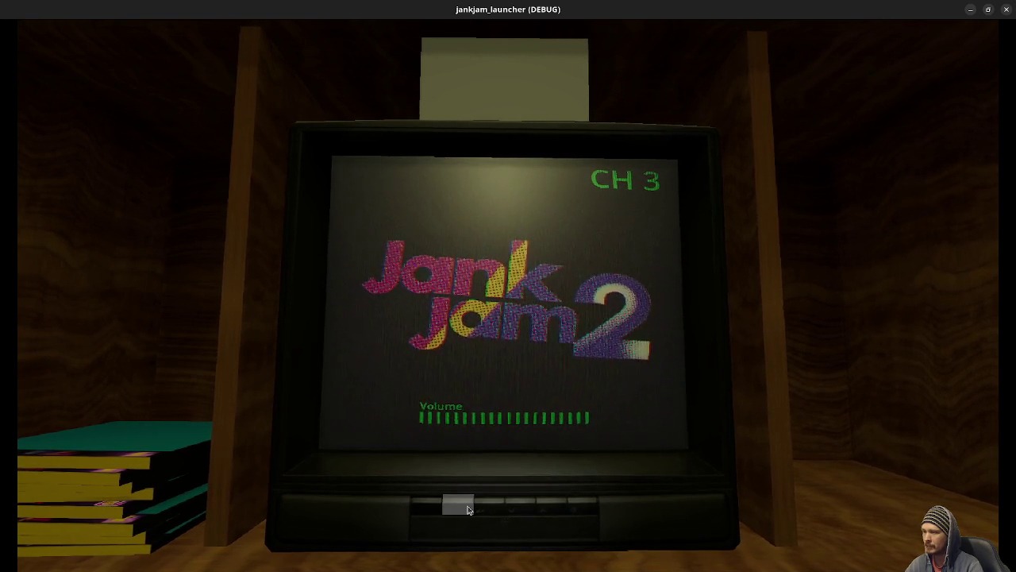
{"action": "left_click", "coordinate": [469, 510]}
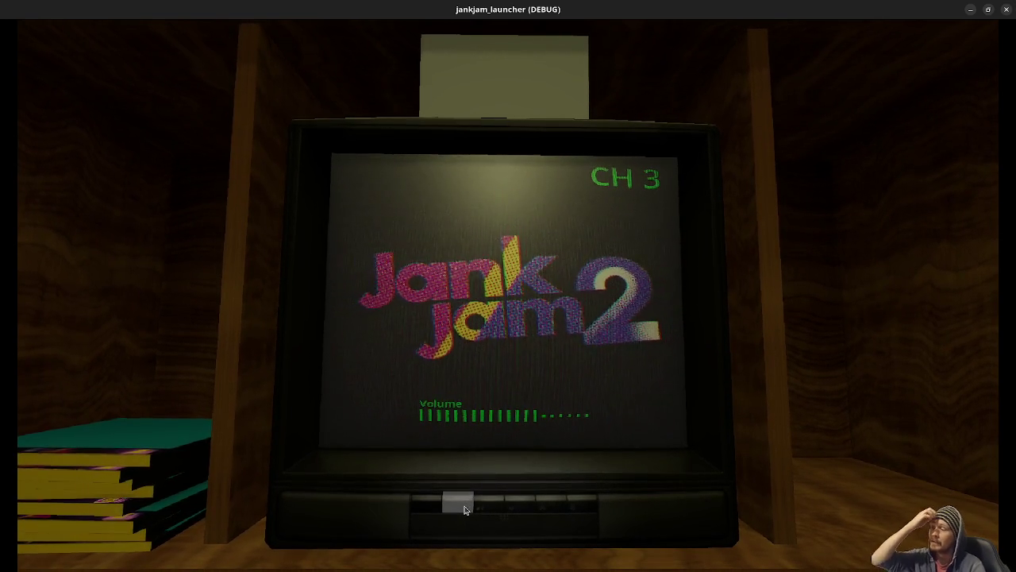
{"action": "left_click", "coordinate": [465, 510]}
{"action": "left_click", "coordinate": [465, 509]}
{"action": "left_click", "coordinate": [465, 510]}
{"action": "left_click", "coordinate": [465, 510]}
{"action": "left_click", "coordinate": [466, 510]}
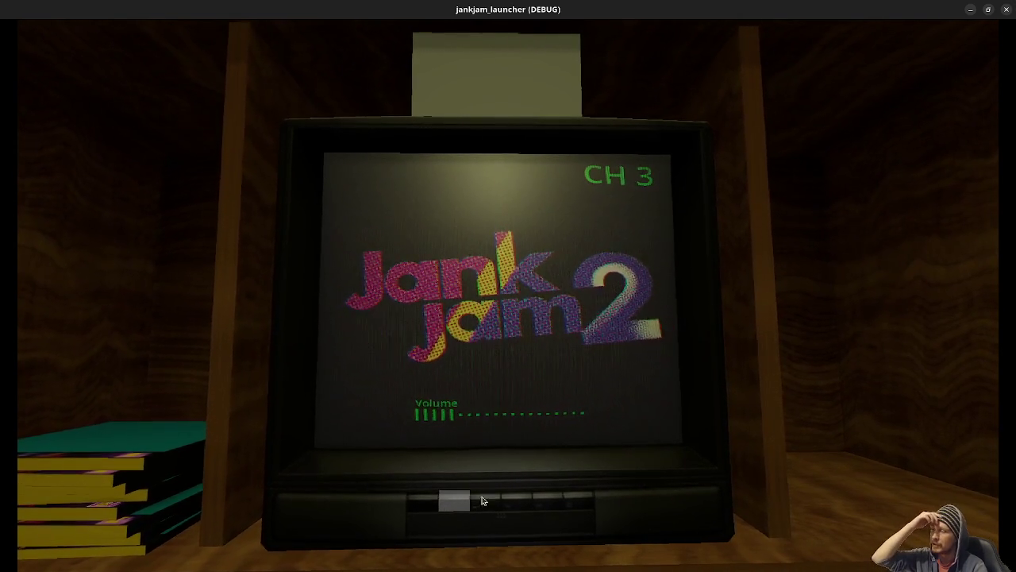
Raise the TV volume four times, lower it three times, then stop the game with F8.
{"action": "left_click", "coordinate": [482, 498]}
{"action": "left_click", "coordinate": [483, 498]}
{"action": "left_click", "coordinate": [483, 498]}
{"action": "left_click", "coordinate": [483, 498]}
{"action": "left_click", "coordinate": [483, 497]}
{"action": "left_click", "coordinate": [483, 498]}
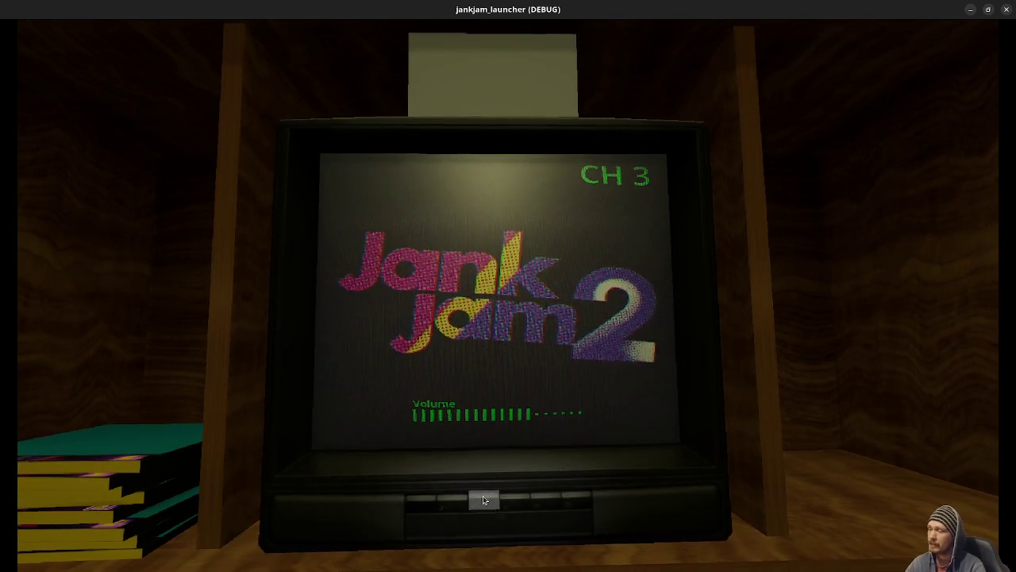
{"action": "left_click", "coordinate": [483, 498]}
{"action": "left_click", "coordinate": [483, 498]}
{"action": "left_click", "coordinate": [451, 502]}
{"action": "left_click", "coordinate": [451, 501]}
{"action": "left_click", "coordinate": [451, 502]}
{"action": "left_click", "coordinate": [451, 502]}
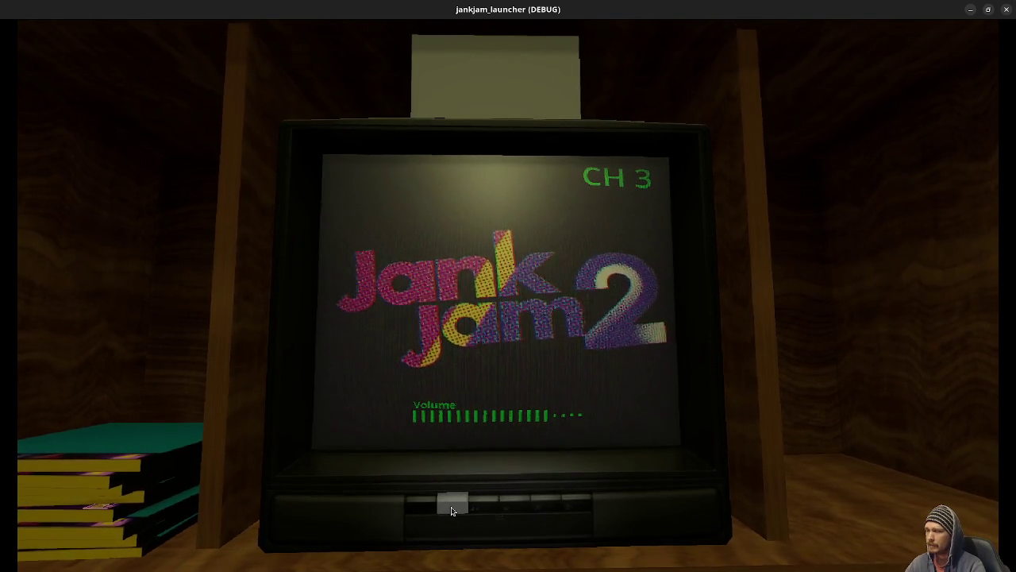
{"action": "left_click", "coordinate": [451, 502]}
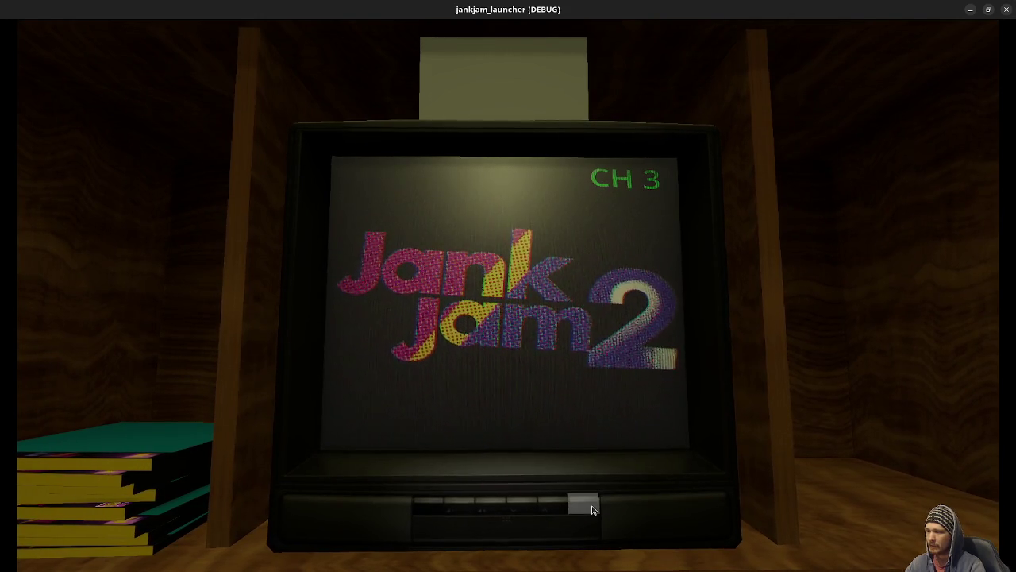
{"action": "key", "text": "F8"}
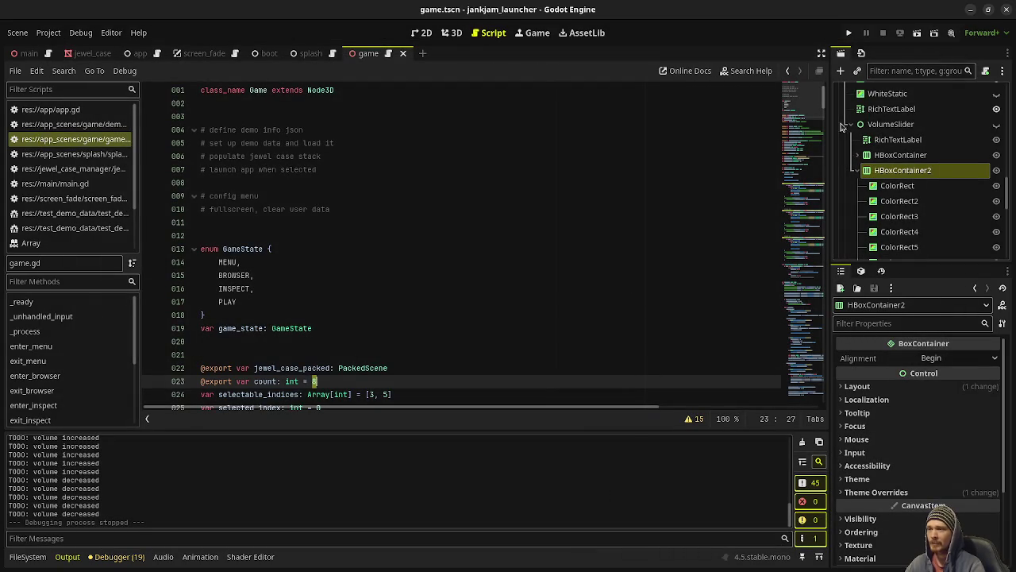
Relaunch the JankJam_launcher project to view the JankJam 2 TV on CH 3 again.
{"action": "left_click", "coordinate": [849, 33]}
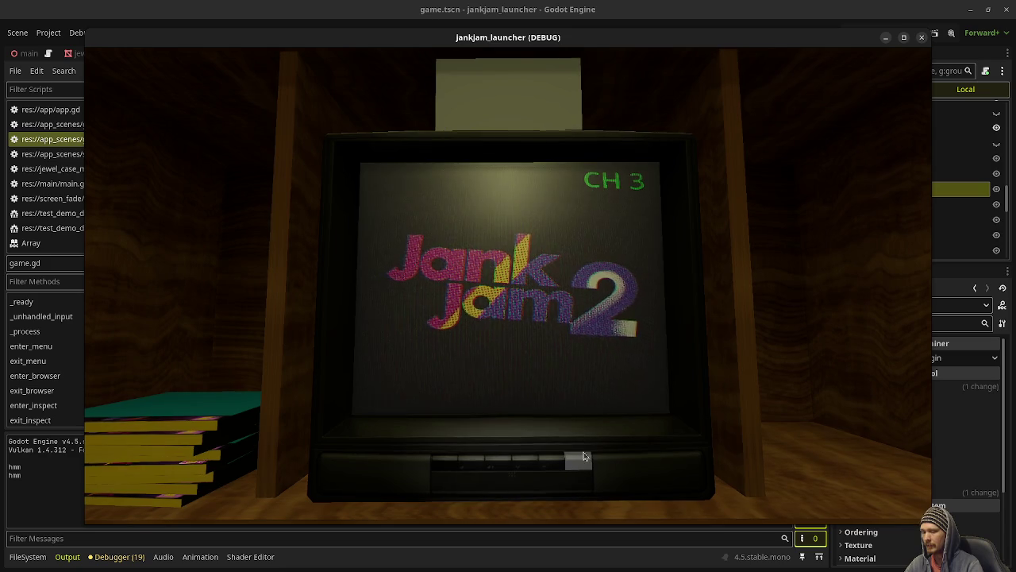
Turn the view back and forth between the book stack and the TV.
{"action": "key", "text": "Left"}
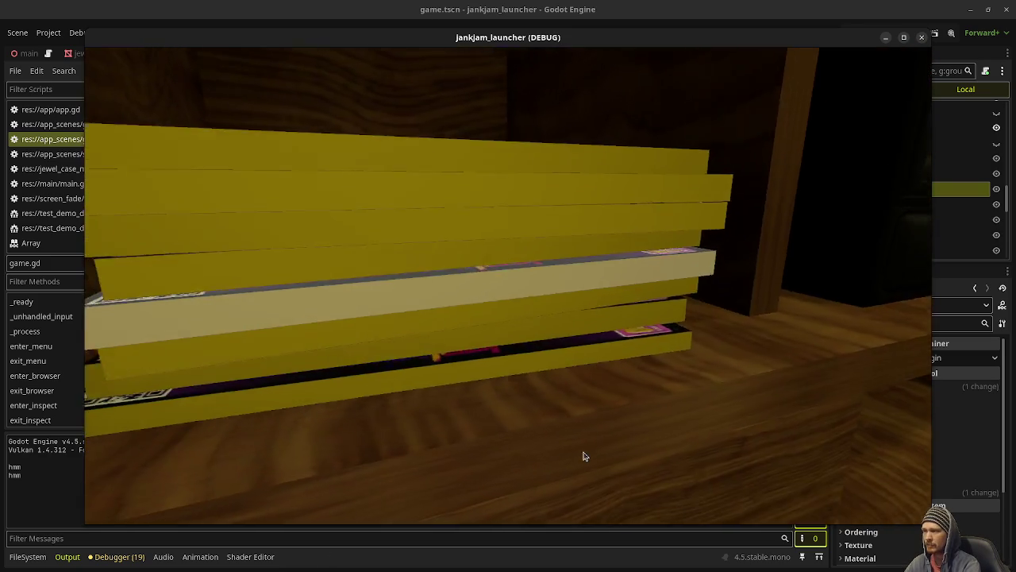
{"action": "key", "text": "Right"}
{"action": "key", "text": "Left"}
{"action": "key", "text": "Right"}
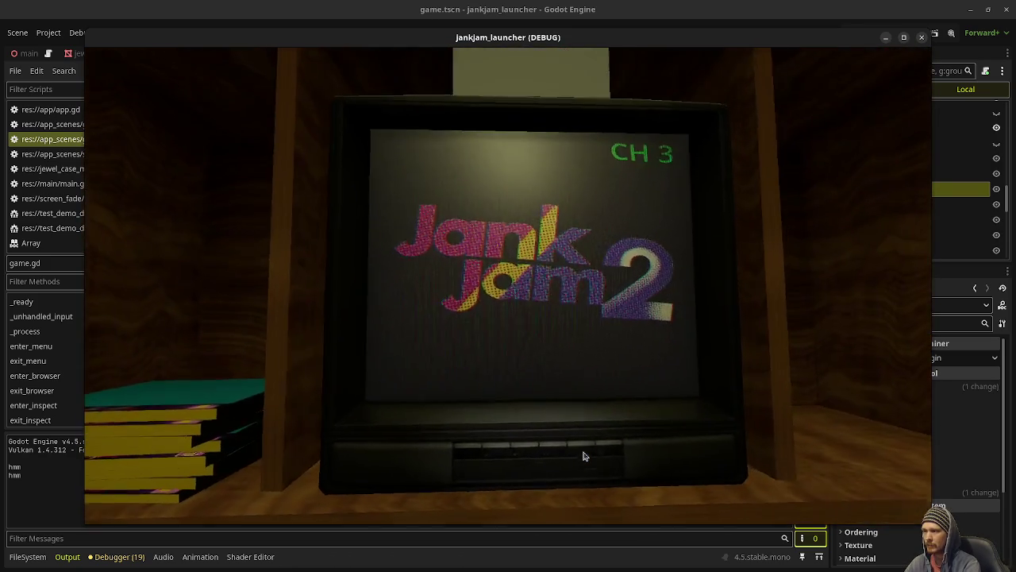
{"action": "key", "text": "Left"}
Move the highlight up and down the jewel case stack, ending one case down.
{"action": "key", "text": "Up"}
{"action": "key", "text": "Down"}
{"action": "key", "text": "Up"}
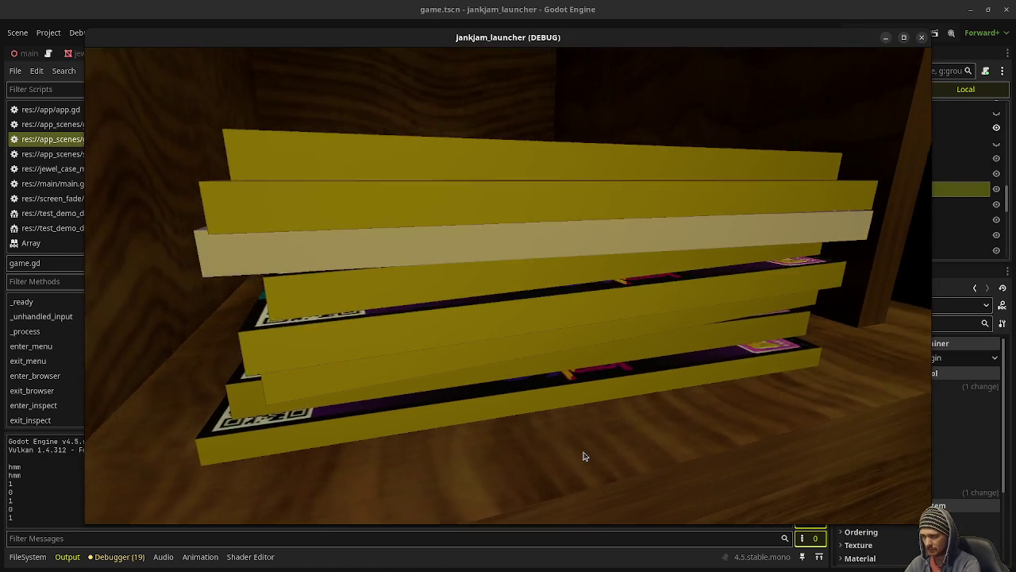
{"action": "key", "text": "Down"}
{"action": "key", "text": "Up"}
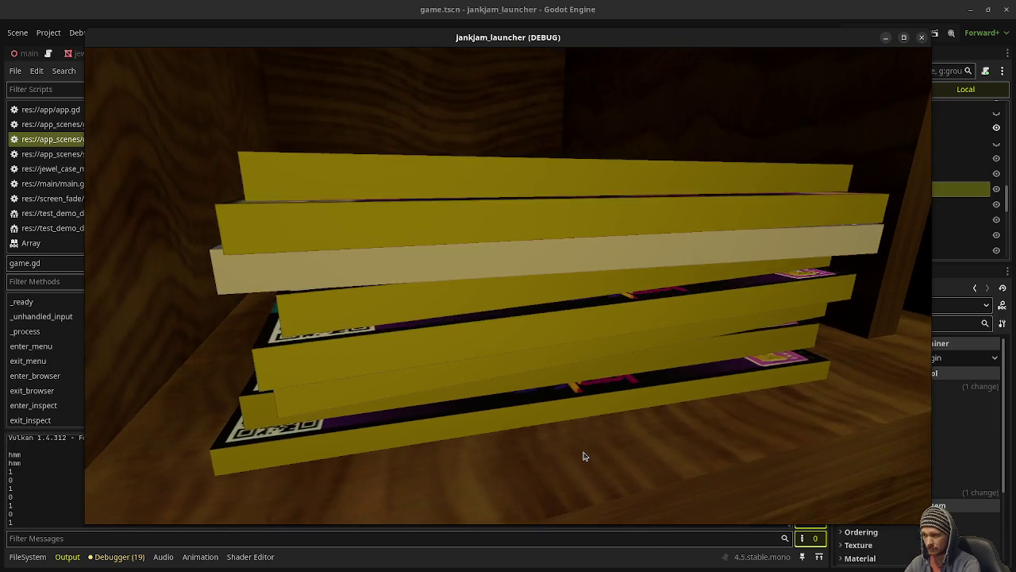
{"action": "key", "text": "Down"}
{"action": "key", "text": "Up"}
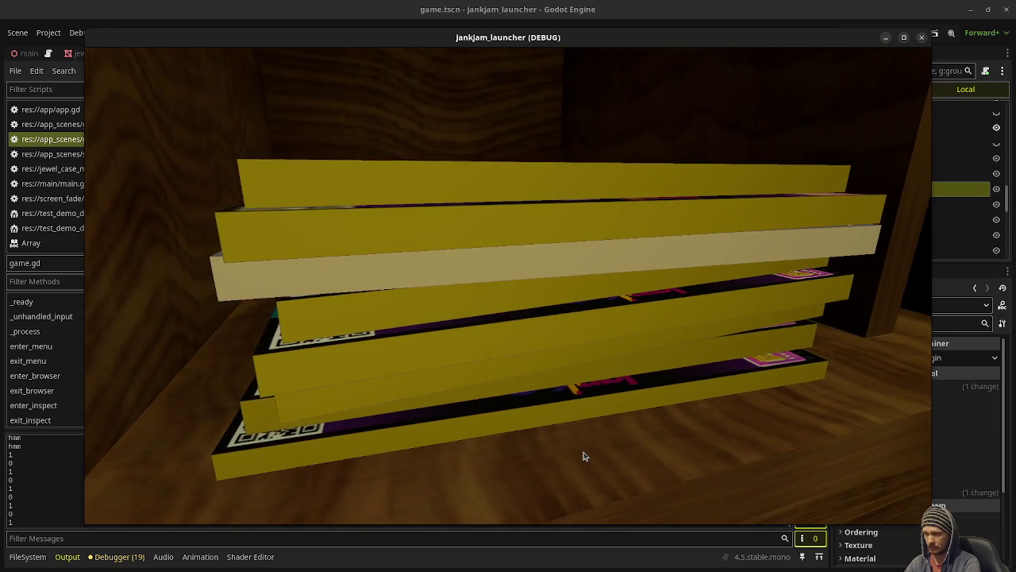
{"action": "key", "text": "Down"}
{"action": "key", "text": "Up"}
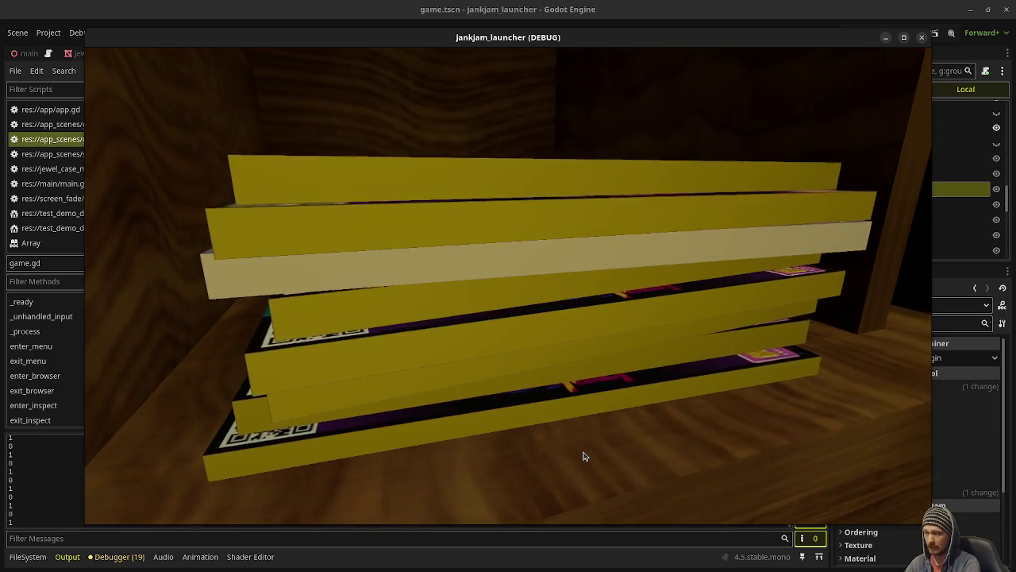
{"action": "key", "text": "Down"}
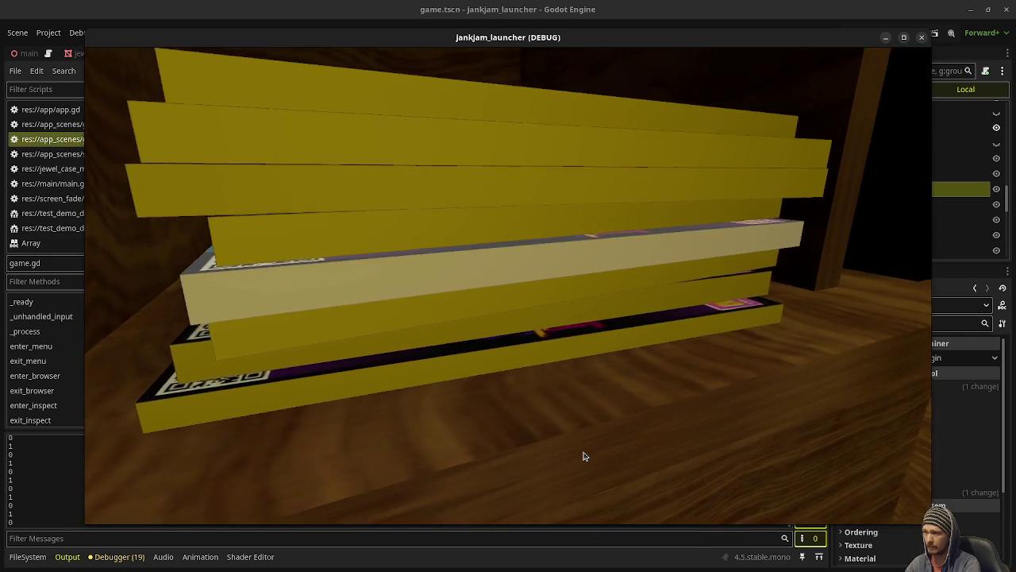
Inspect the highlighted case cover, back out, inspect it again, then stop and relaunch with F8/F5.
{"action": "key", "text": "Return"}
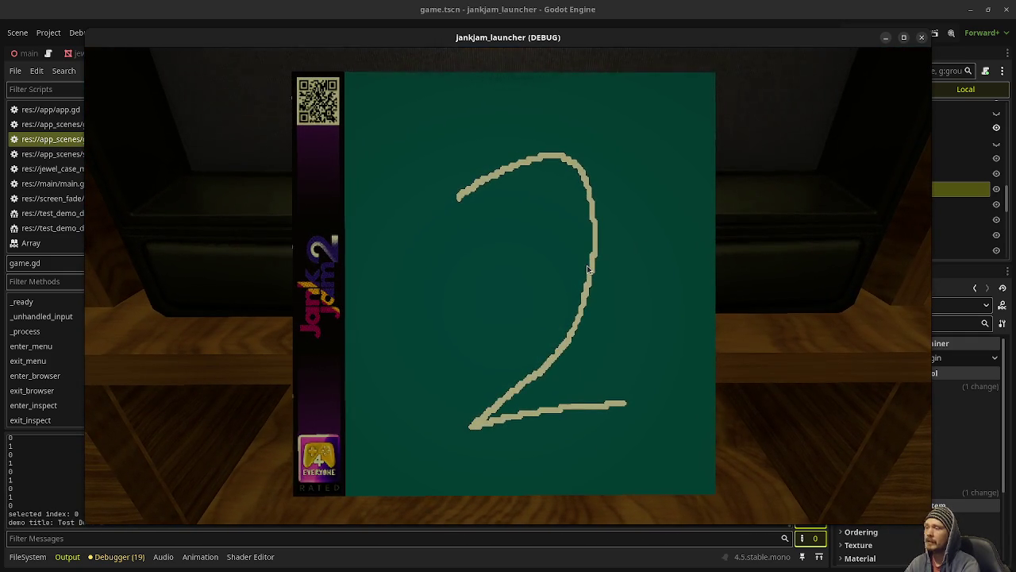
{"action": "key", "text": "Escape"}
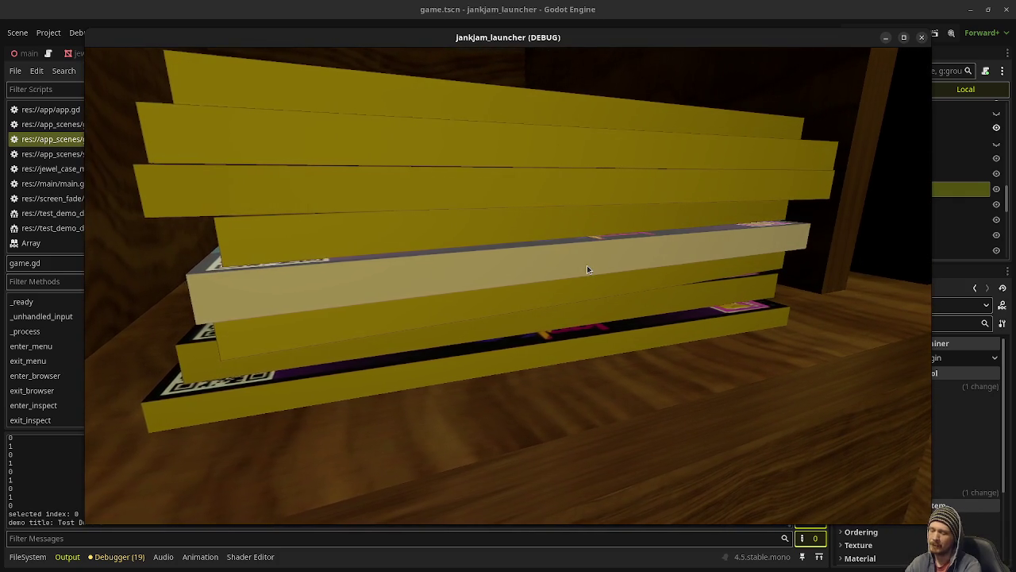
{"action": "key", "text": "Escape"}
{"action": "key", "text": "Return"}
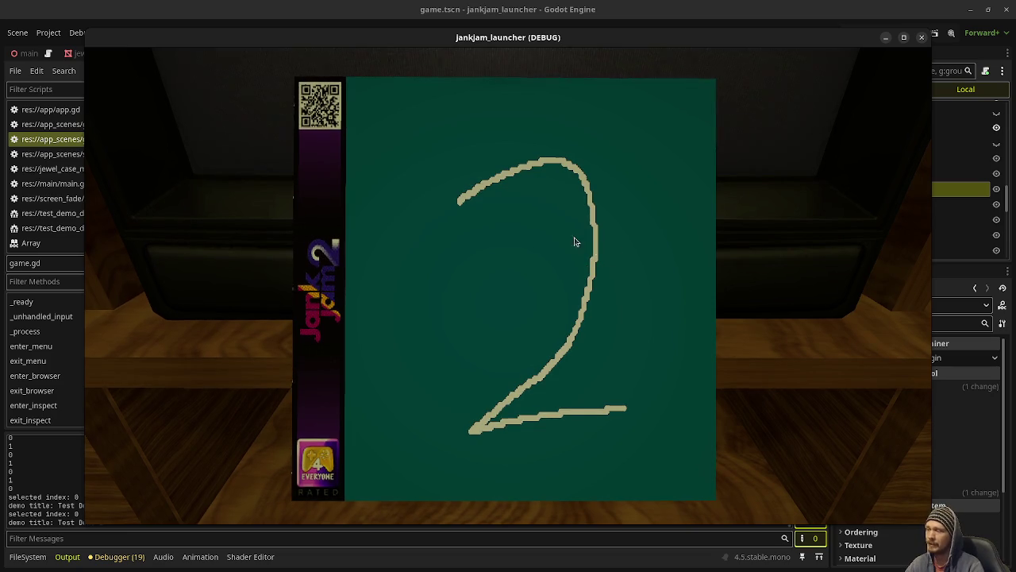
{"action": "key", "text": "F8"}
{"action": "key", "text": "F5"}
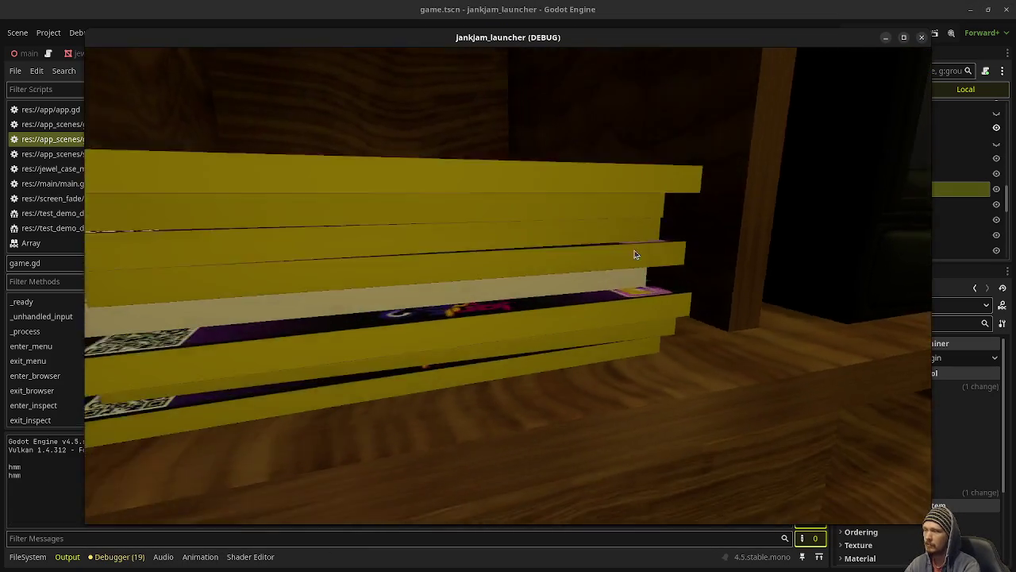
Pull a case off the shelf, spin it to see its back, then stop the game.
{"action": "left_click", "coordinate": [635, 255]}
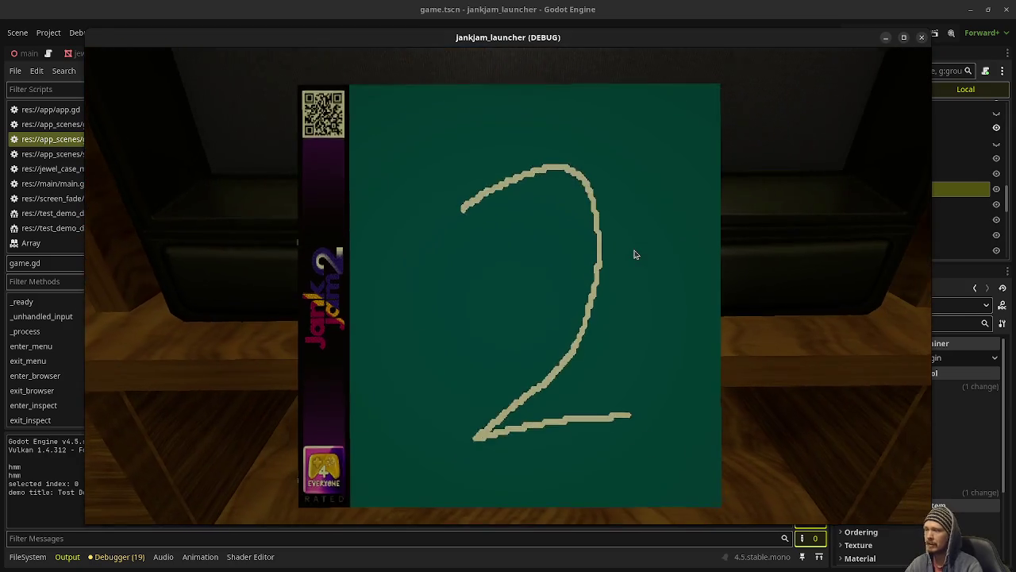
{"action": "mouse_move", "coordinate": [651, 237]}
{"action": "left_mouse_down"}
{"action": "mouse_move", "coordinate": [458, 243]}
{"action": "mouse_move", "coordinate": [629, 263]}
{"action": "mouse_move", "coordinate": [565, 265]}
{"action": "mouse_move", "coordinate": [610, 257]}
{"action": "left_mouse_up"}
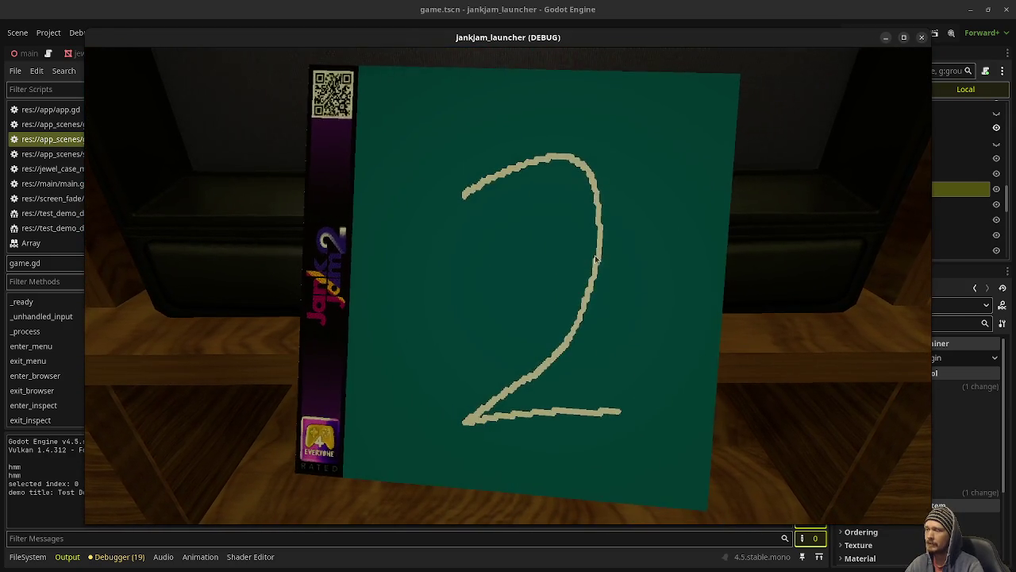
{"action": "key", "text": "F8"}
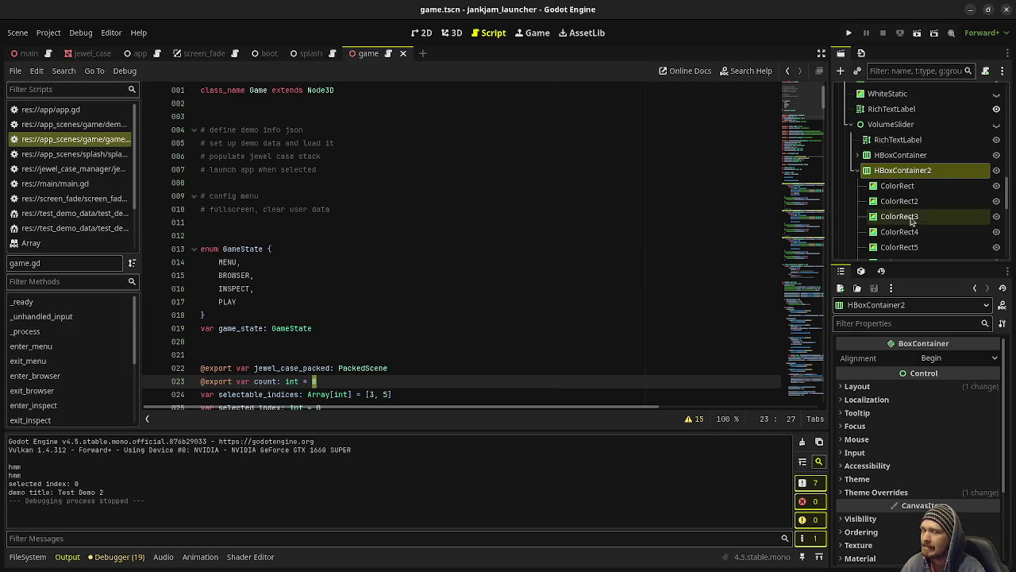
Select and expand TestQuitButton to show CollisionShape3D, then scroll game.gd to its input_event handler.
{"action": "scroll", "coordinate": [911, 214], "scroll_direction": "down", "scroll_amount": 8}
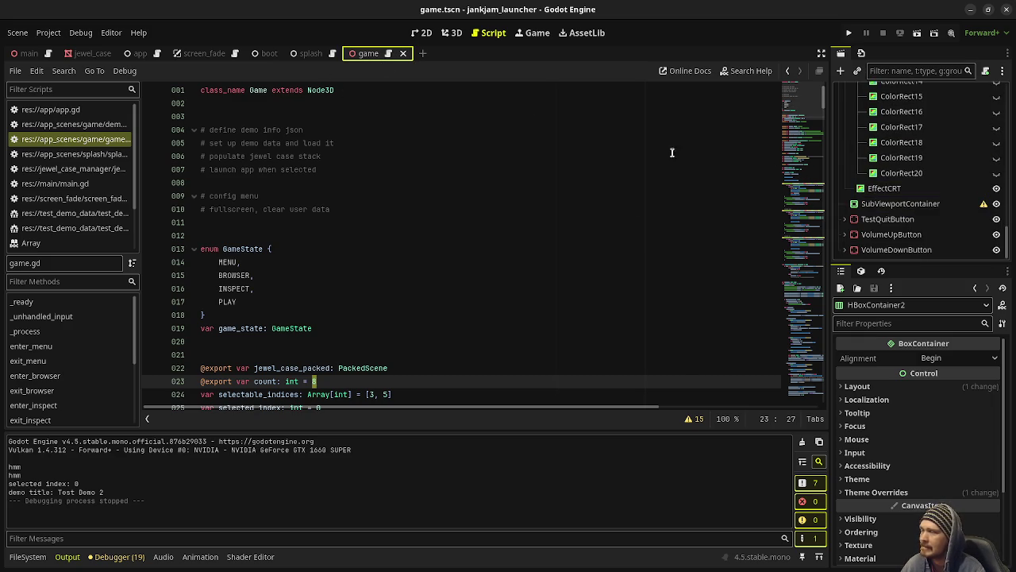
{"action": "left_click", "coordinate": [880, 220]}
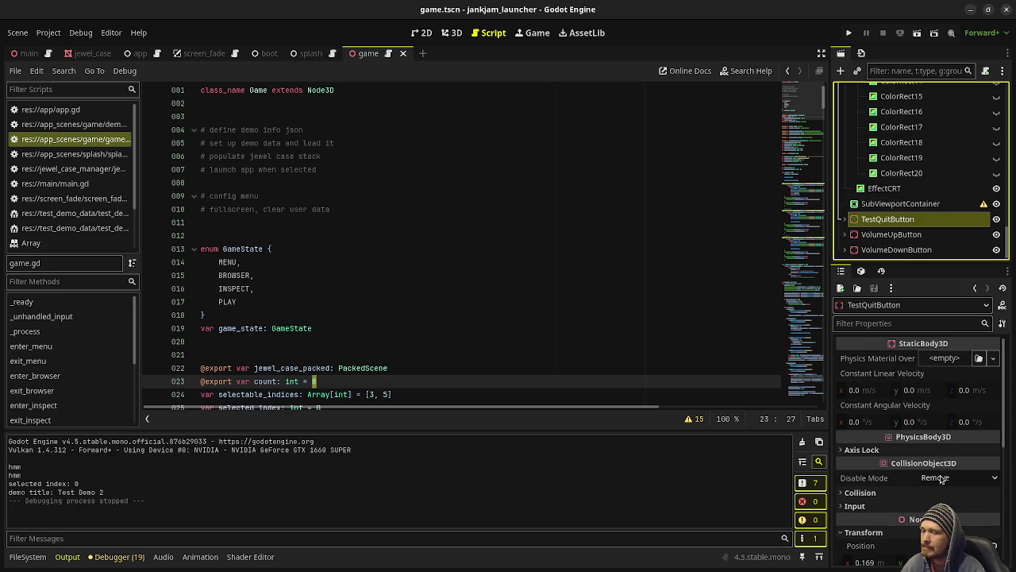
{"action": "left_click", "coordinate": [847, 220]}
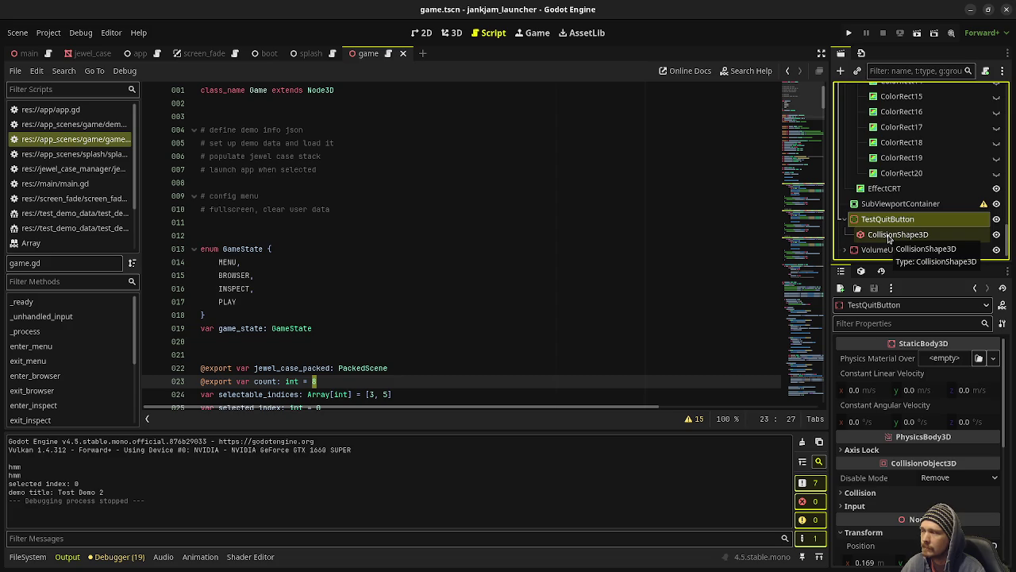
{"action": "left_click", "coordinate": [562, 341]}
{"action": "scroll", "coordinate": [357, 310], "scroll_direction": "down", "scroll_amount": 15}
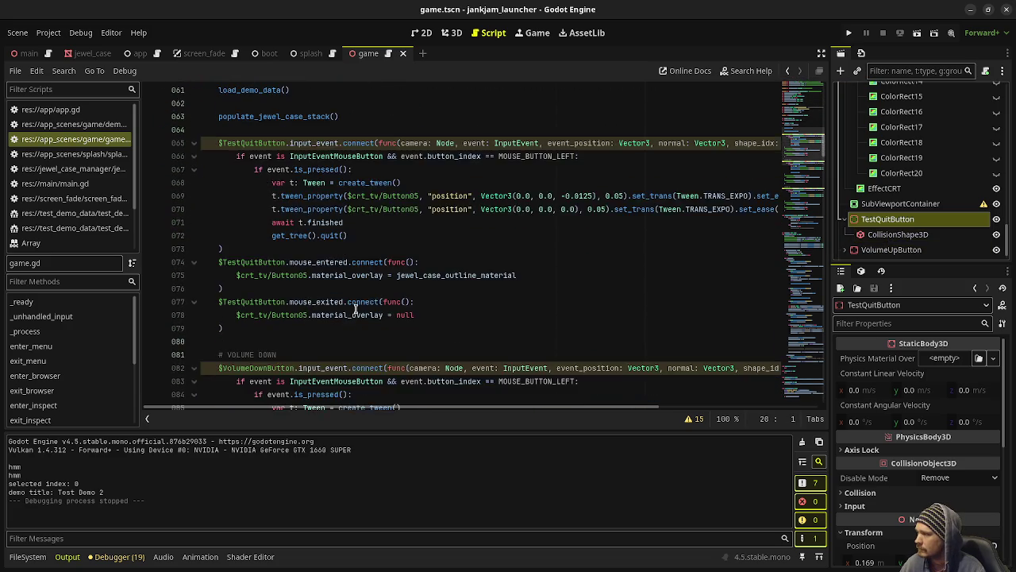
Append '&& game_state == GameState.BROWSER' to line 67's quit condition and run the project with F5.
{"action": "scroll", "coordinate": [356, 310], "scroll_direction": "up", "scroll_amount": 2}
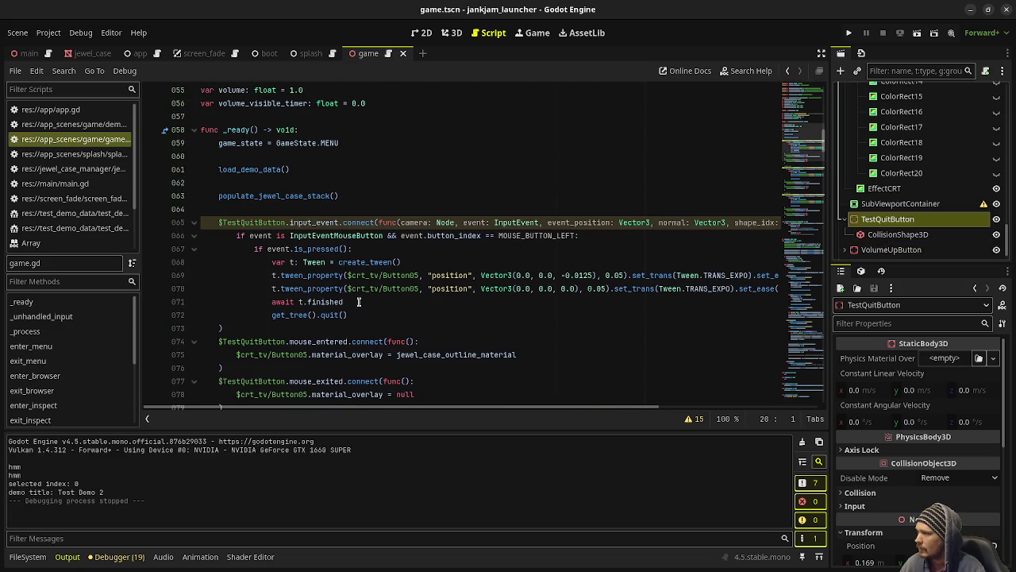
{"action": "left_click", "coordinate": [371, 250]}
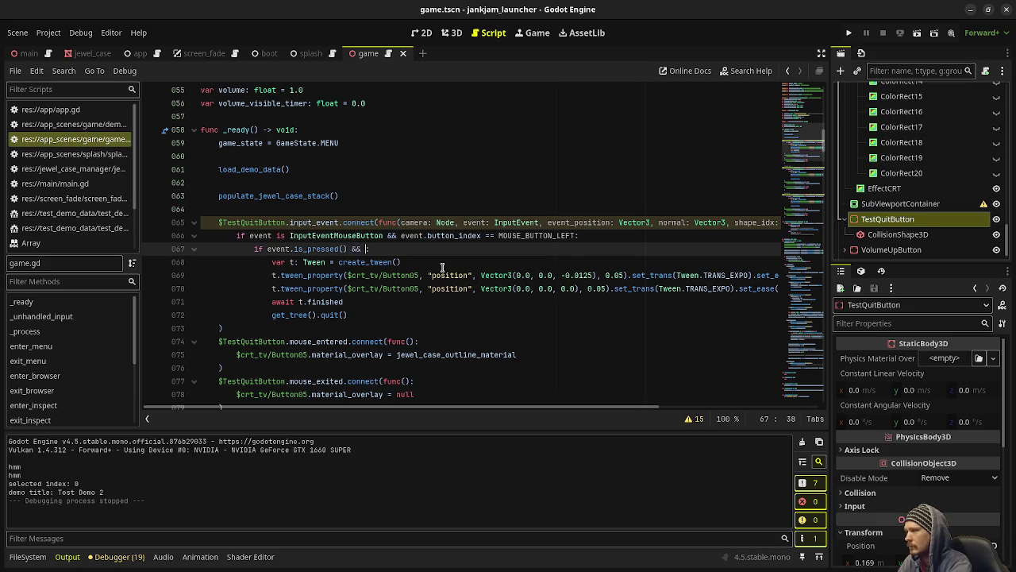
{"action": "type", "text": "game_state == GameState.BROW"}
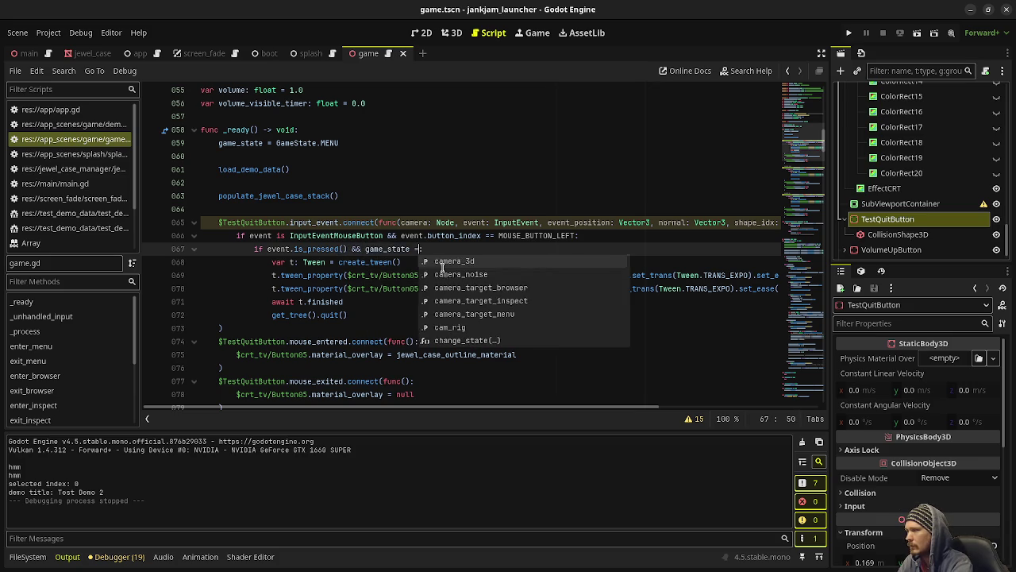
{"action": "type", "text": "SER:"}
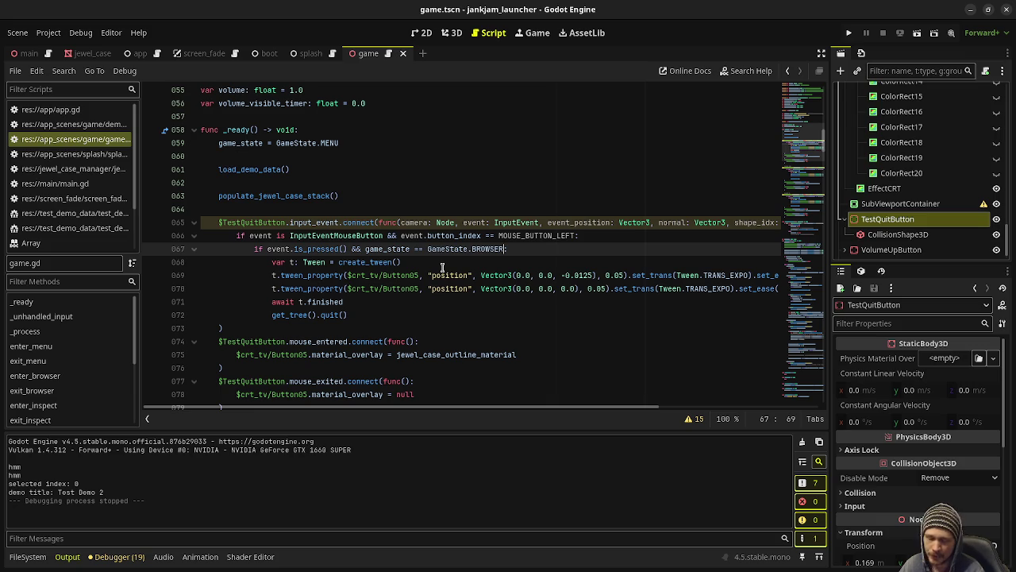
{"action": "key", "text": "F5"}
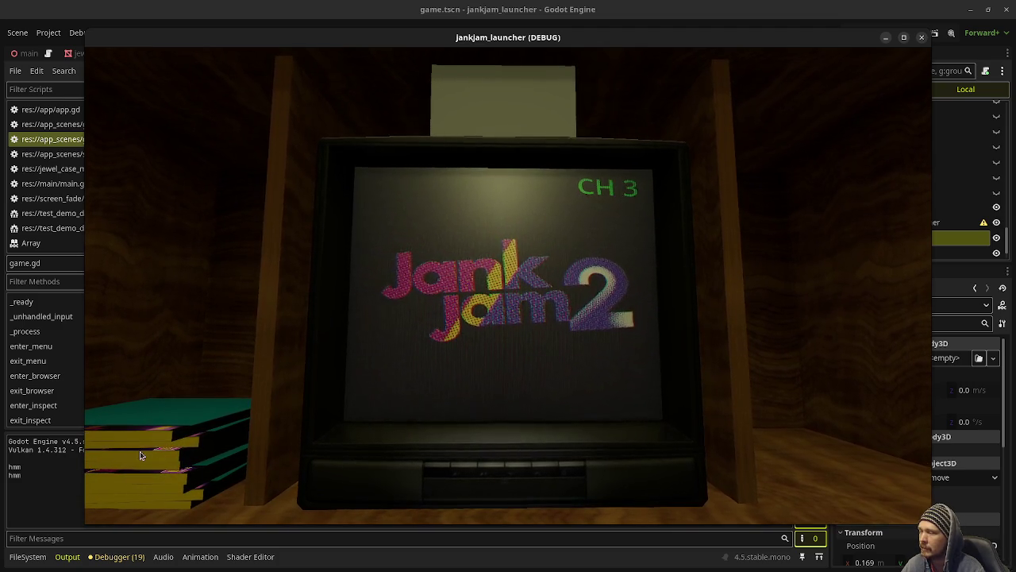
{"action": "left_click", "coordinate": [143, 384]}
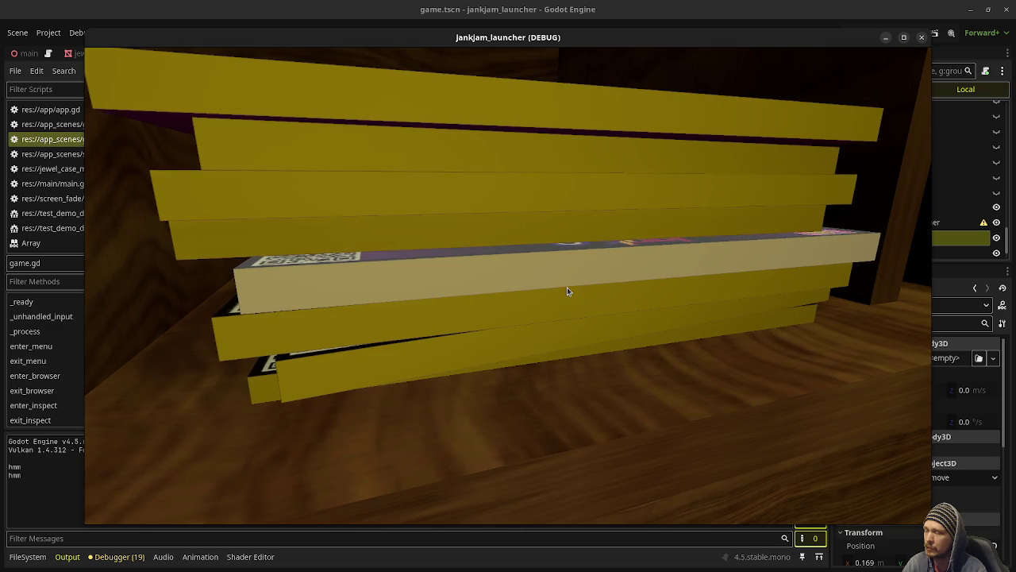
{"action": "right_click", "coordinate": [901, 333]}
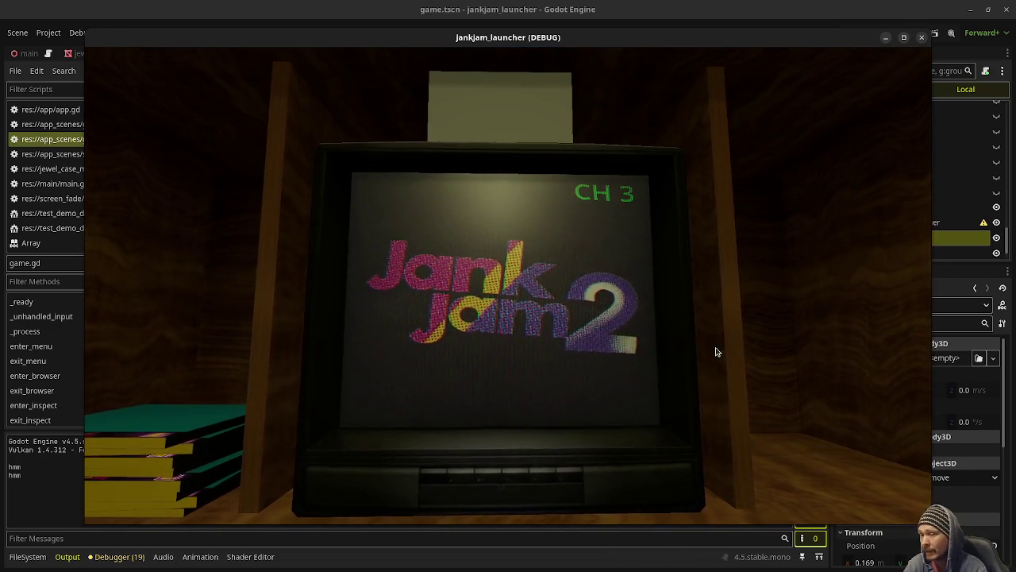
{"action": "left_click", "coordinate": [404, 447]}
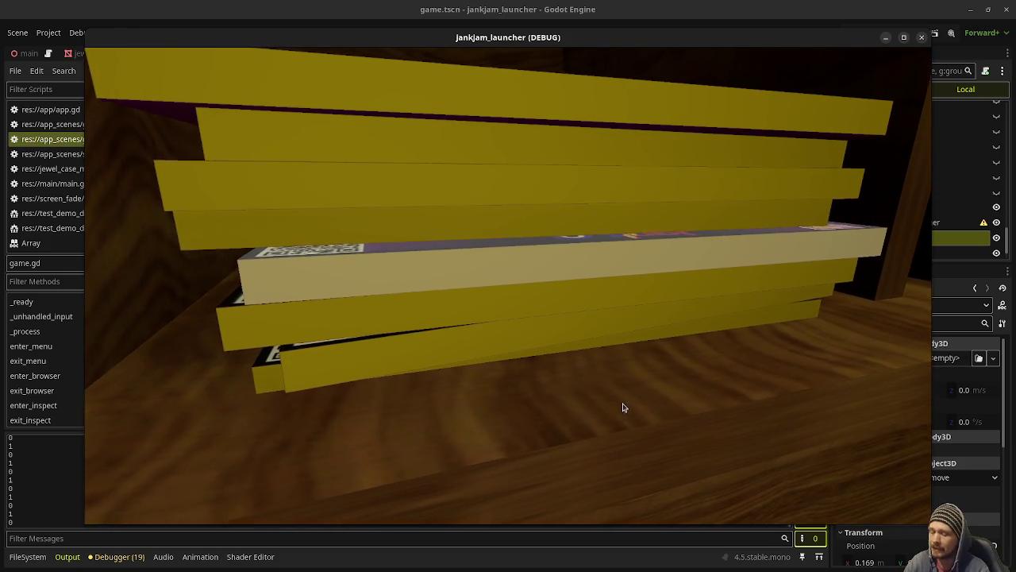
{"action": "right_click", "coordinate": [623, 407]}
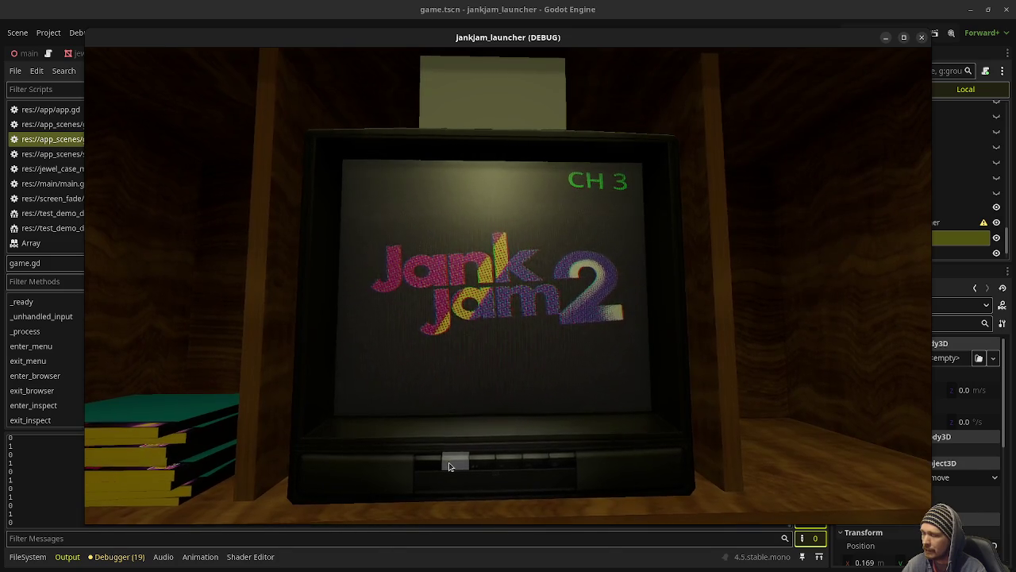
{"action": "left_click", "coordinate": [207, 442]}
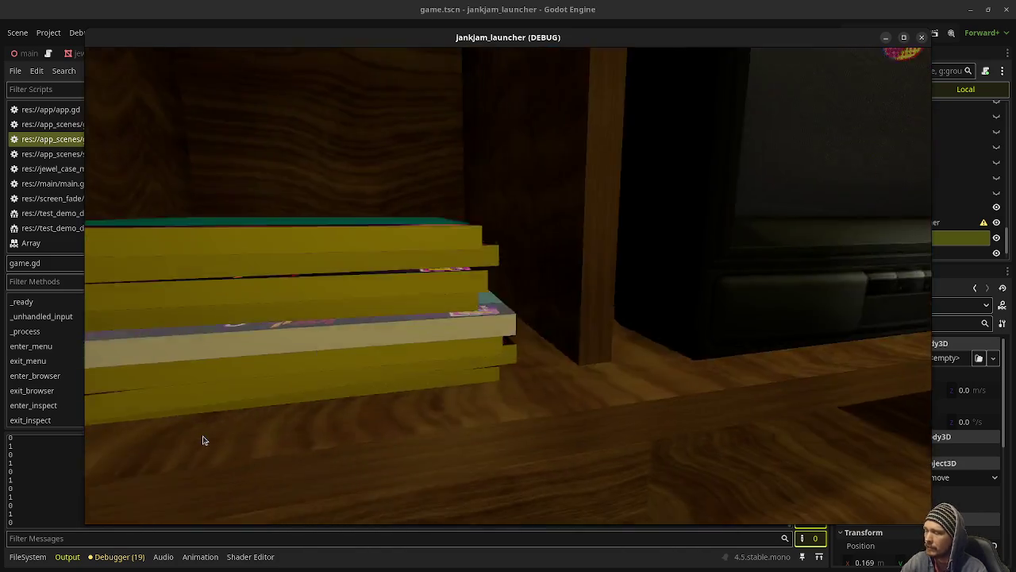
{"action": "right_click", "coordinate": [212, 443]}
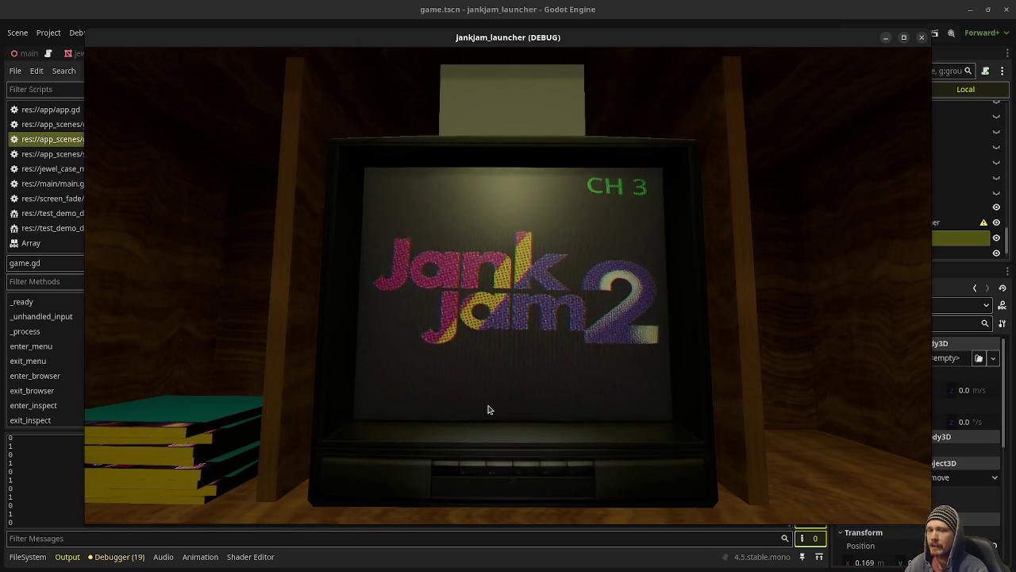
In the running game, inspect several jewel cases, spinning the '2' case around, then return to the TV.
{"action": "left_click", "coordinate": [508, 326]}
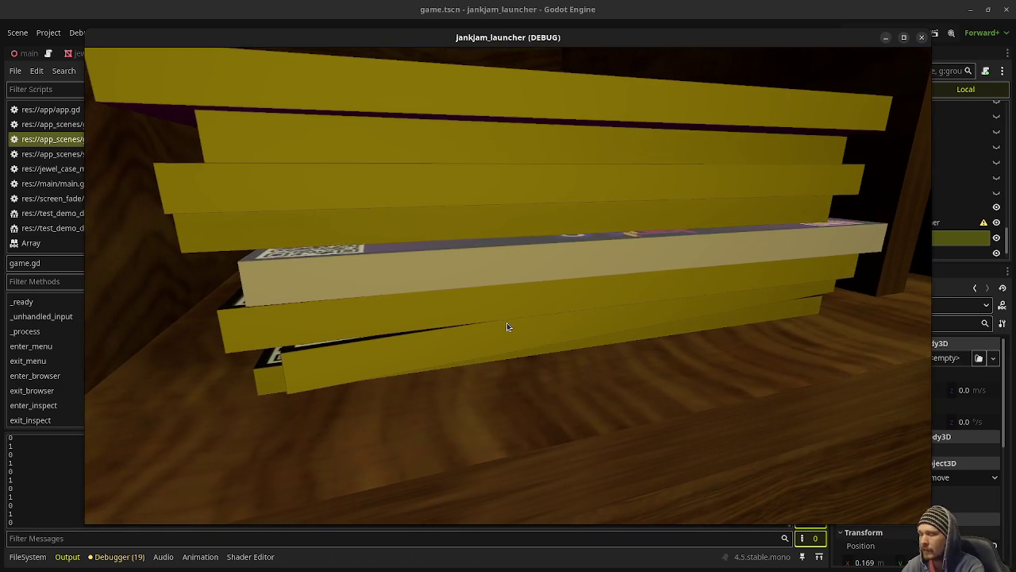
{"action": "left_click", "coordinate": [508, 327]}
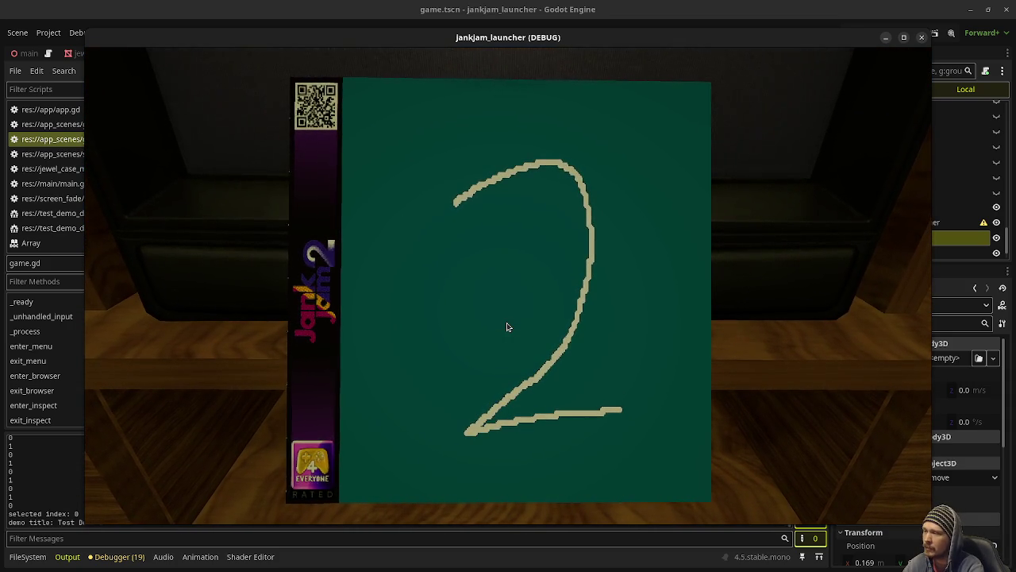
{"action": "left_click", "coordinate": [507, 326]}
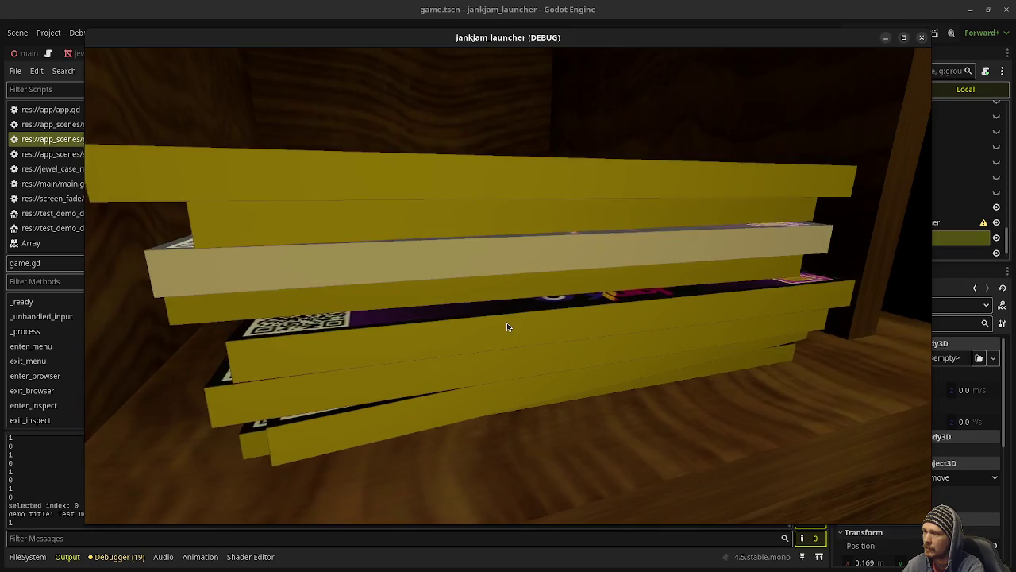
{"action": "left_click", "coordinate": [507, 326]}
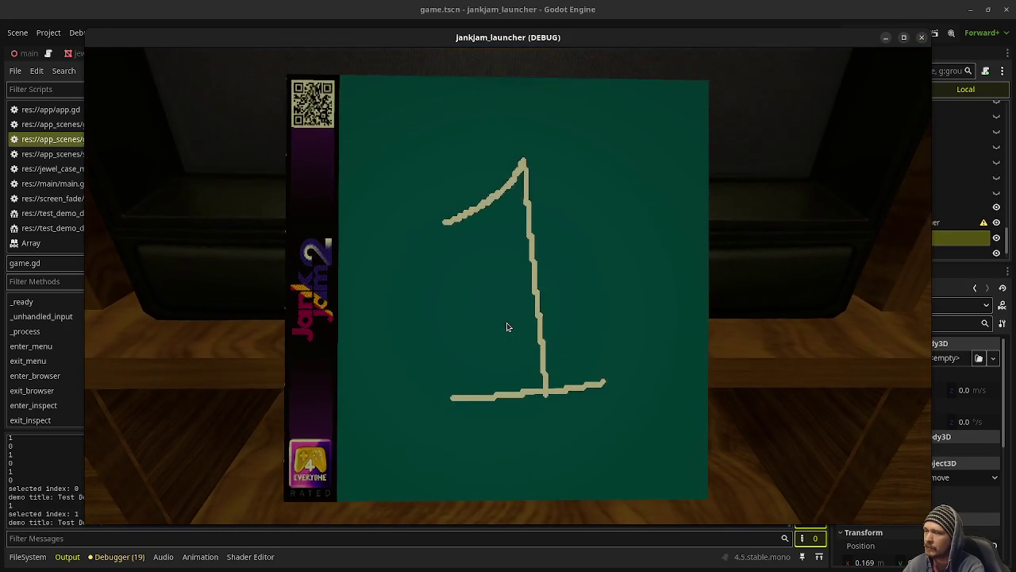
{"action": "left_click", "coordinate": [509, 327]}
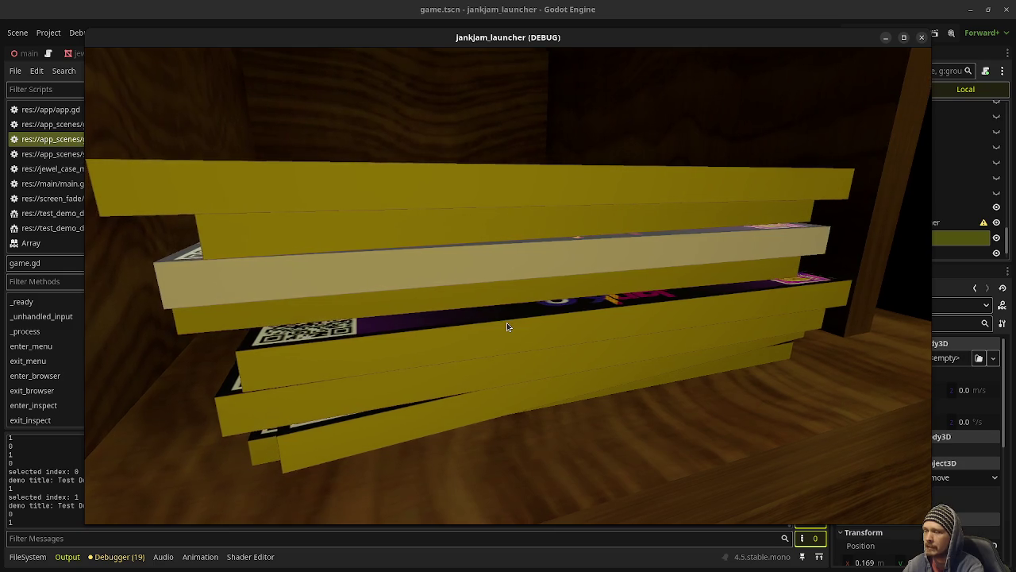
{"action": "scroll", "coordinate": [507, 327], "scroll_direction": "down", "scroll_amount": 3}
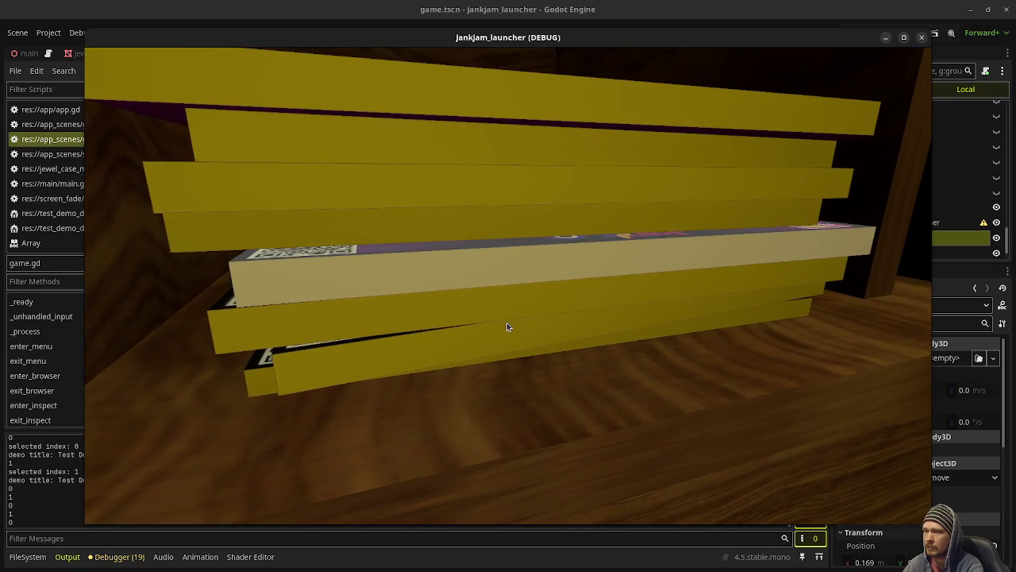
{"action": "left_click", "coordinate": [507, 323]}
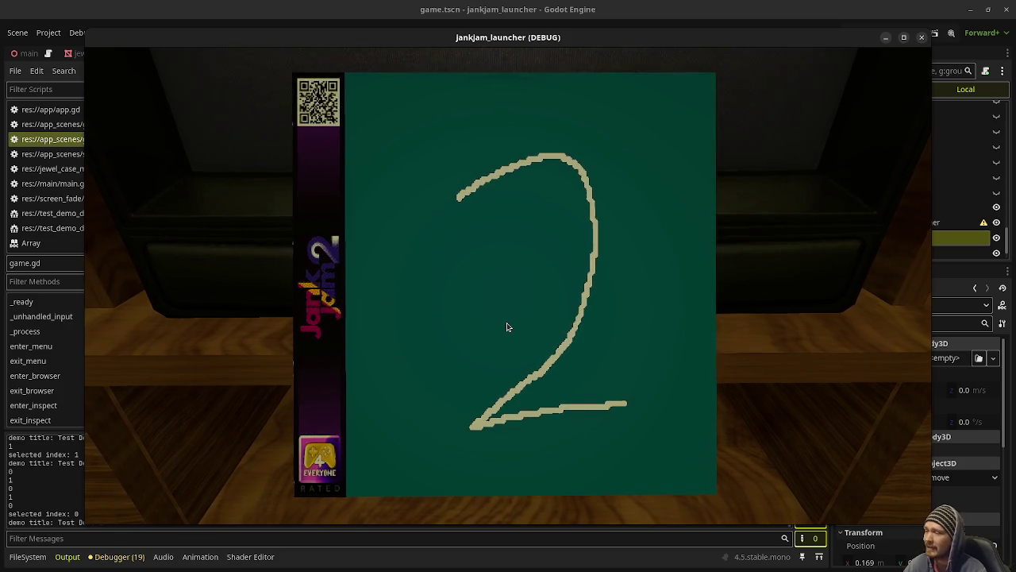
{"action": "mouse_move", "coordinate": [635, 294]}
{"action": "left_mouse_down"}
{"action": "mouse_move", "coordinate": [295, 294]}
{"action": "mouse_move", "coordinate": [567, 322]}
{"action": "mouse_move", "coordinate": [561, 297]}
{"action": "mouse_move", "coordinate": [543, 284]}
{"action": "mouse_move", "coordinate": [474, 286]}
{"action": "left_mouse_up"}
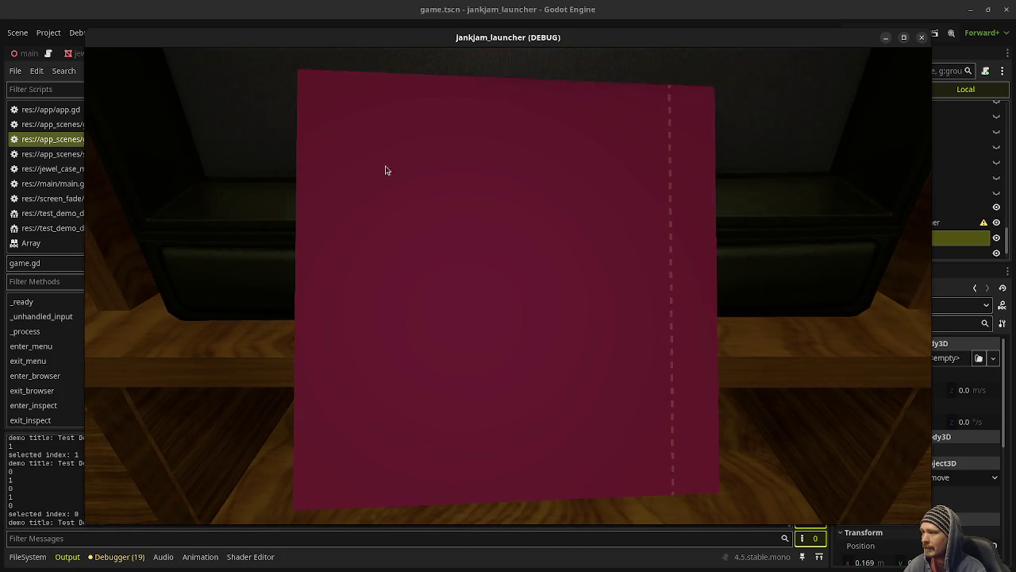
{"action": "mouse_move", "coordinate": [482, 191]}
{"action": "left_mouse_down"}
{"action": "mouse_move", "coordinate": [536, 329]}
{"action": "mouse_move", "coordinate": [724, 333]}
{"action": "mouse_move", "coordinate": [684, 337]}
{"action": "left_mouse_up"}
{"action": "left_click", "coordinate": [684, 338]}
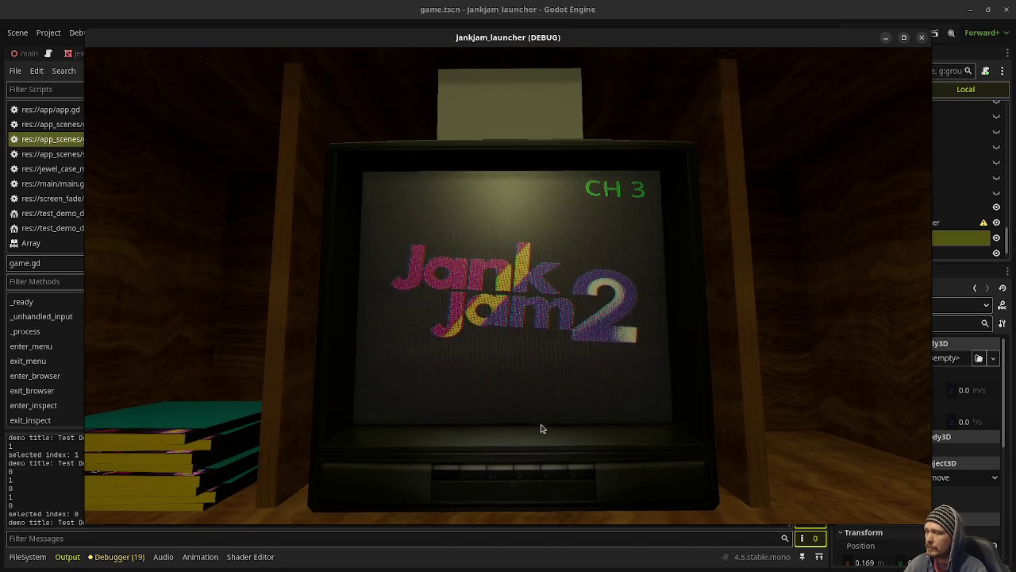
Browse a case by keyboard, start the selected demo to see the overlay, then stop the game.
{"action": "key", "text": "Left"}
{"action": "key", "text": "Return"}
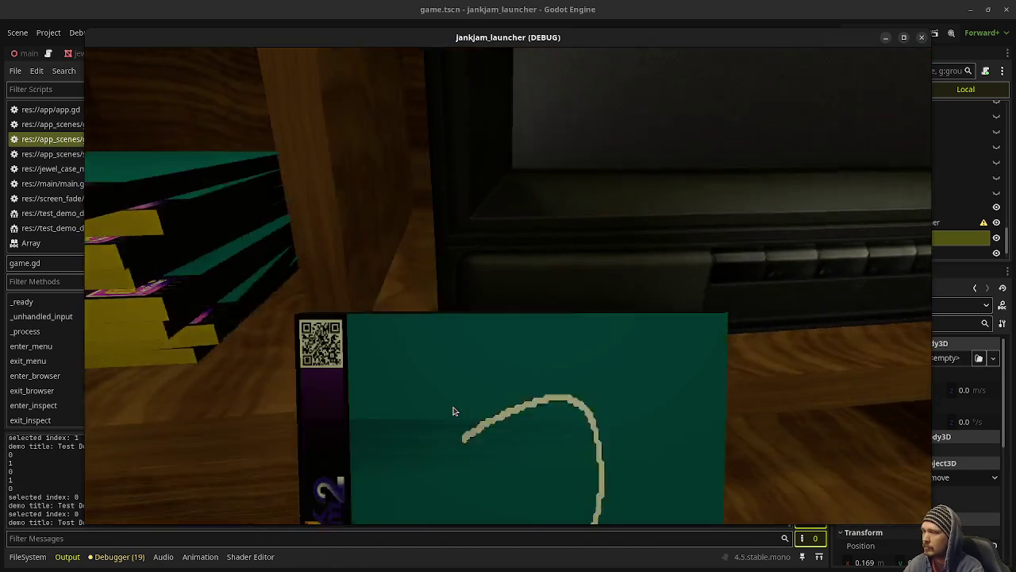
{"action": "key", "text": "Escape"}
{"action": "key", "text": "Return"}
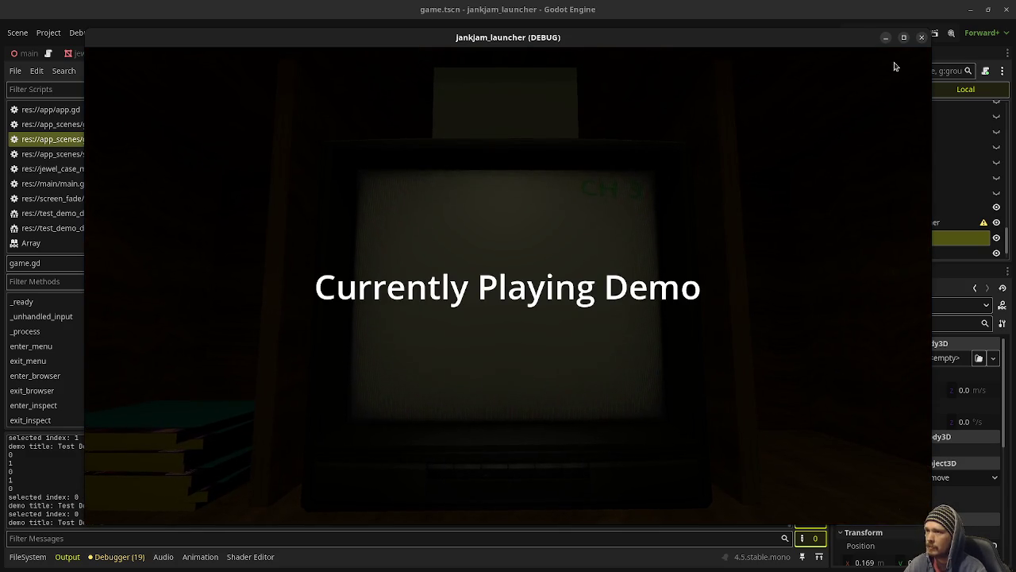
{"action": "left_click", "coordinate": [922, 38]}
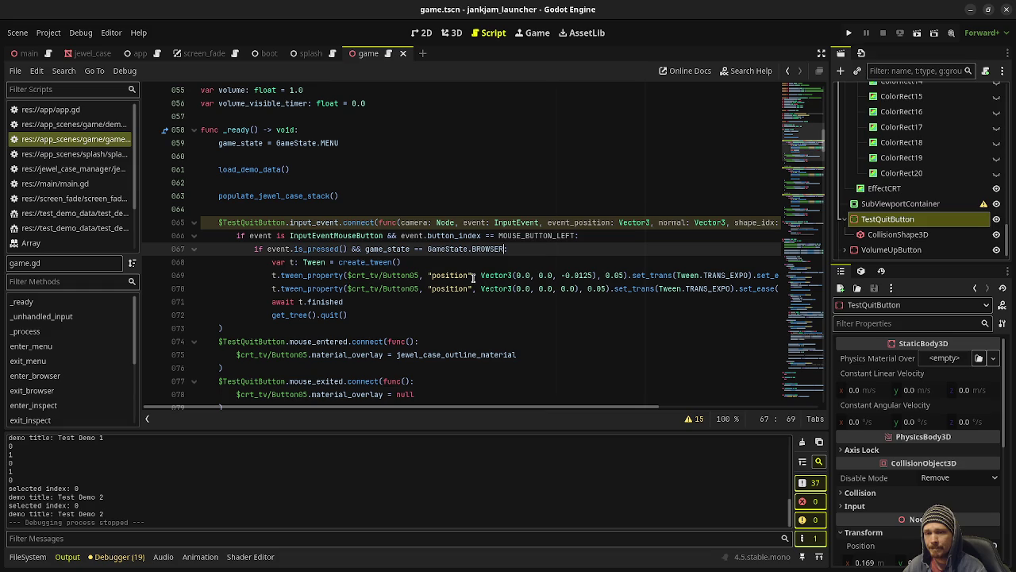
{"action": "mouse_move", "coordinate": [486, 281]}
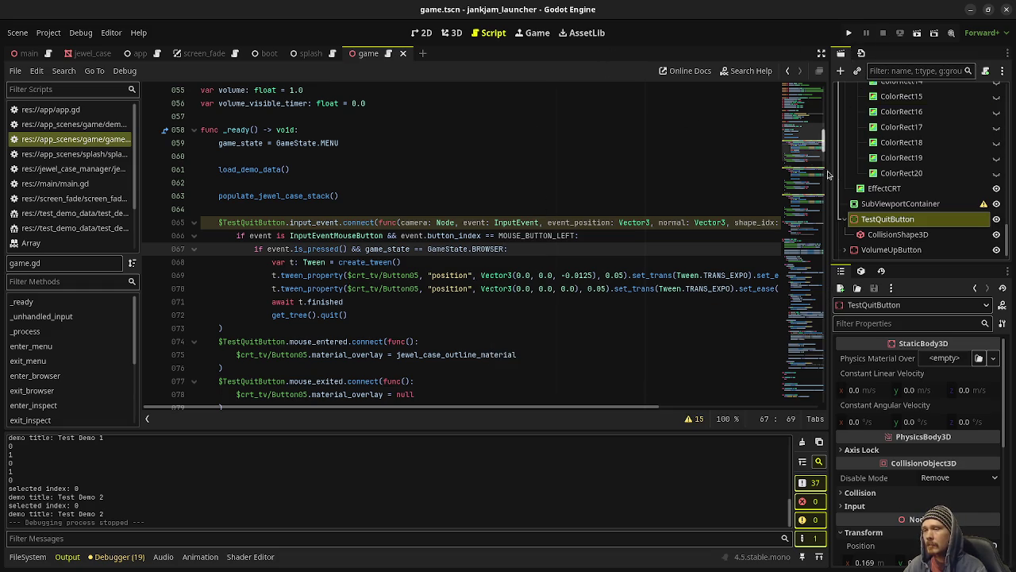
{"action": "scroll", "coordinate": [903, 191], "scroll_direction": "up", "scroll_amount": 10}
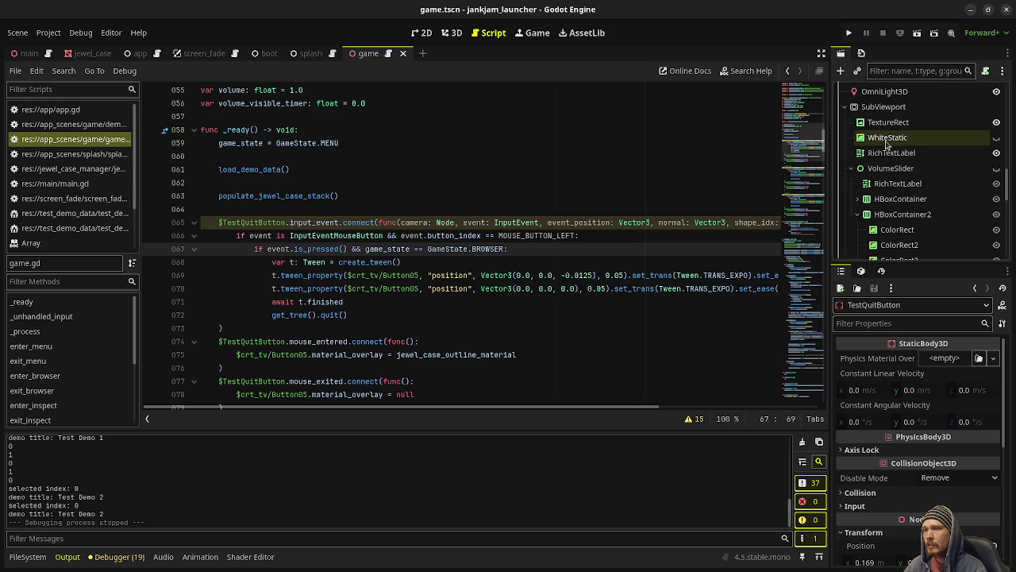
Change WhiteStatic's color to black (000000) and run the project.
{"action": "left_click", "coordinate": [888, 137]}
{"action": "left_click", "coordinate": [923, 358]}
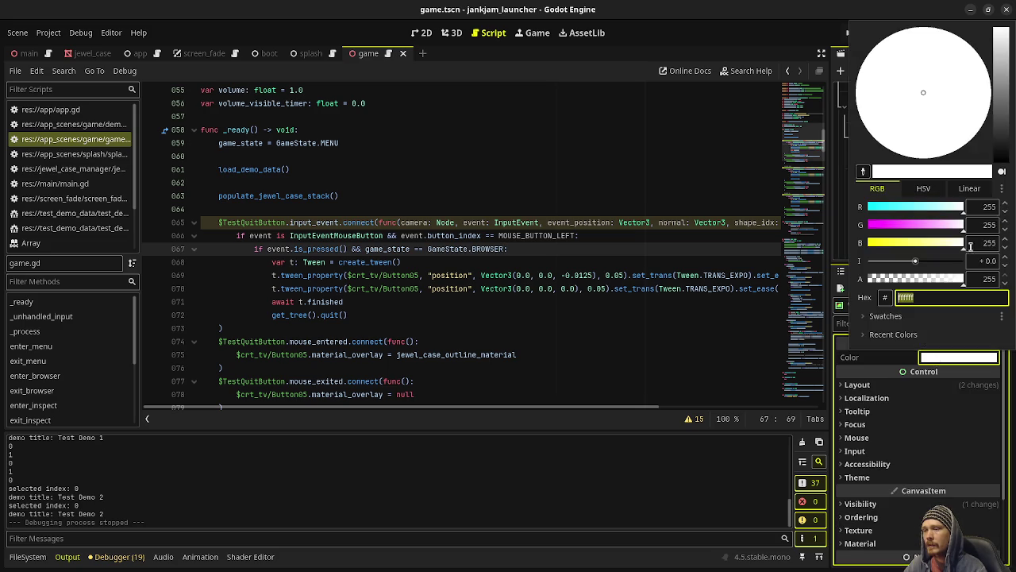
{"action": "left_click_drag", "start_coordinate": [1004, 144], "coordinate": [994, 222]}
{"action": "left_click", "coordinate": [690, 36]}
{"action": "left_click", "coordinate": [846, 33]}
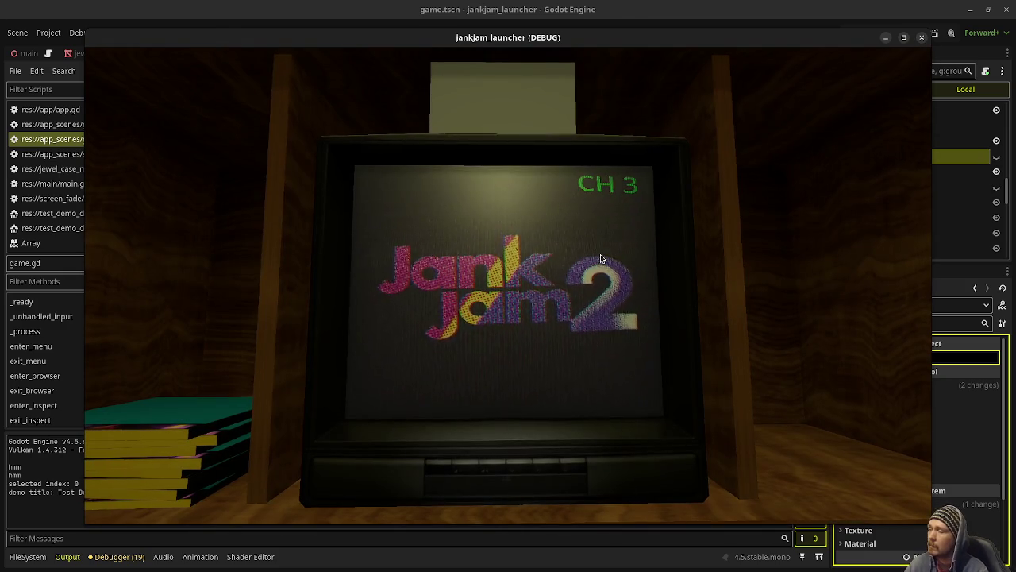
Stop the running launcher and scroll game.gd to the volume-up button handler.
{"action": "left_click", "coordinate": [922, 38]}
{"action": "scroll", "coordinate": [476, 238], "scroll_direction": "down", "scroll_amount": 5}
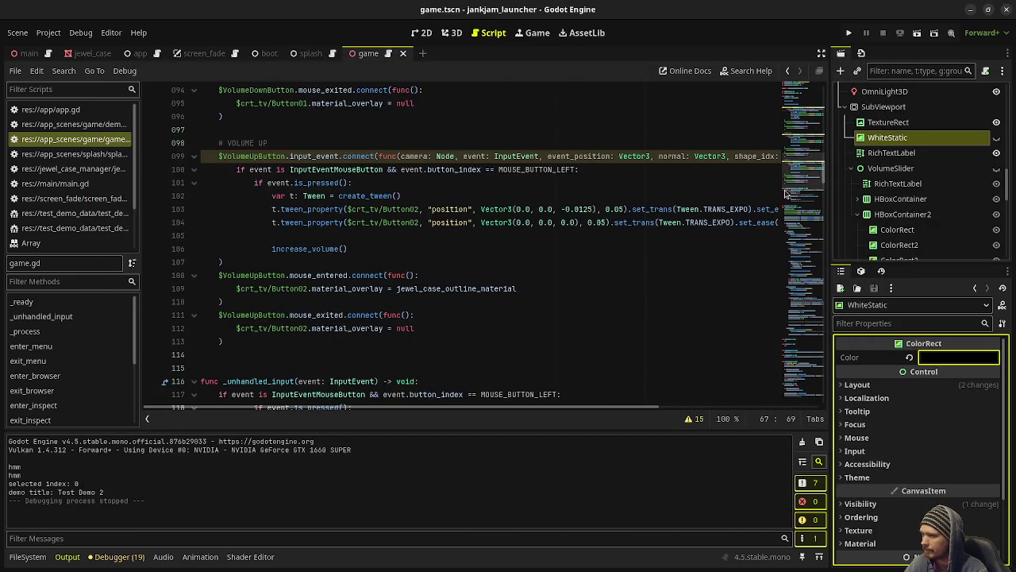
{"action": "left_click", "coordinate": [802, 347]}
{"action": "left_click_drag", "start_coordinate": [806, 326], "coordinate": [800, 378]}
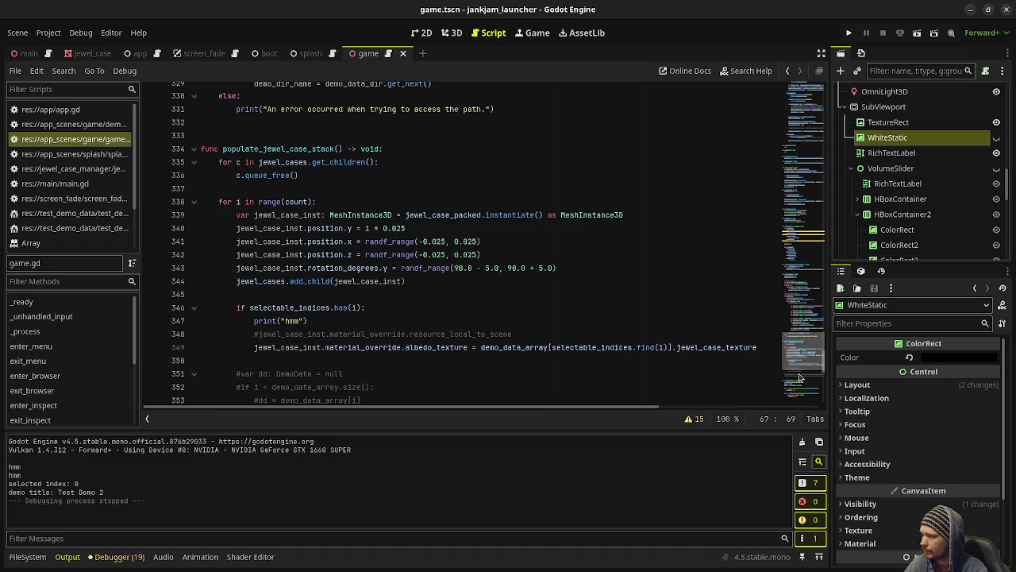
{"action": "mouse_move", "coordinate": [800, 378]}
{"action": "left_mouse_down"}
{"action": "mouse_move", "coordinate": [777, 397]}
{"action": "mouse_move", "coordinate": [791, 297]}
{"action": "left_mouse_up"}
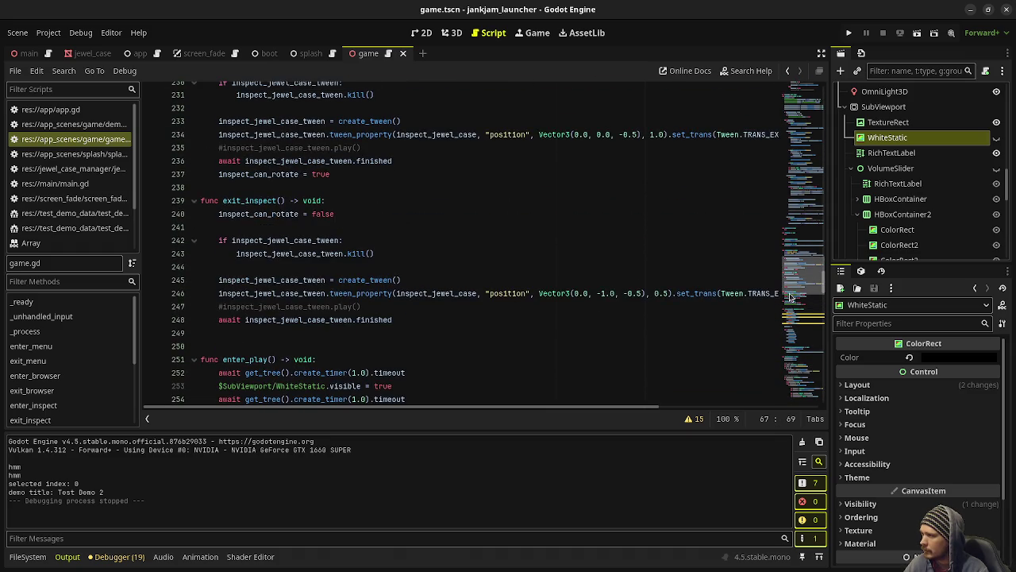
{"action": "scroll", "coordinate": [356, 270], "scroll_direction": "up", "scroll_amount": 4}
{"action": "scroll", "coordinate": [356, 270], "scroll_direction": "up", "scroll_amount": 1}
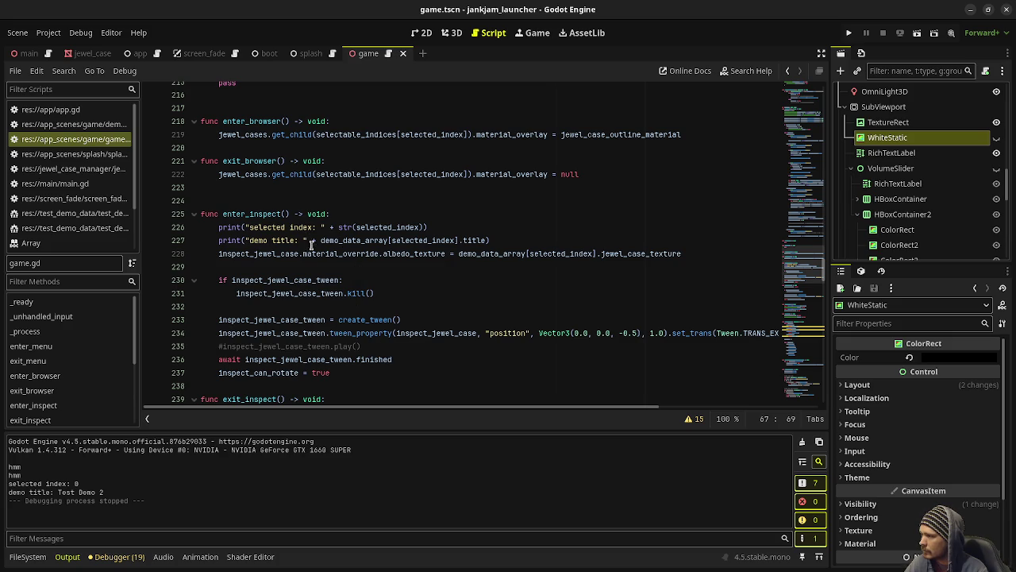
{"action": "scroll", "coordinate": [366, 317], "scroll_direction": "up", "scroll_amount": 9}
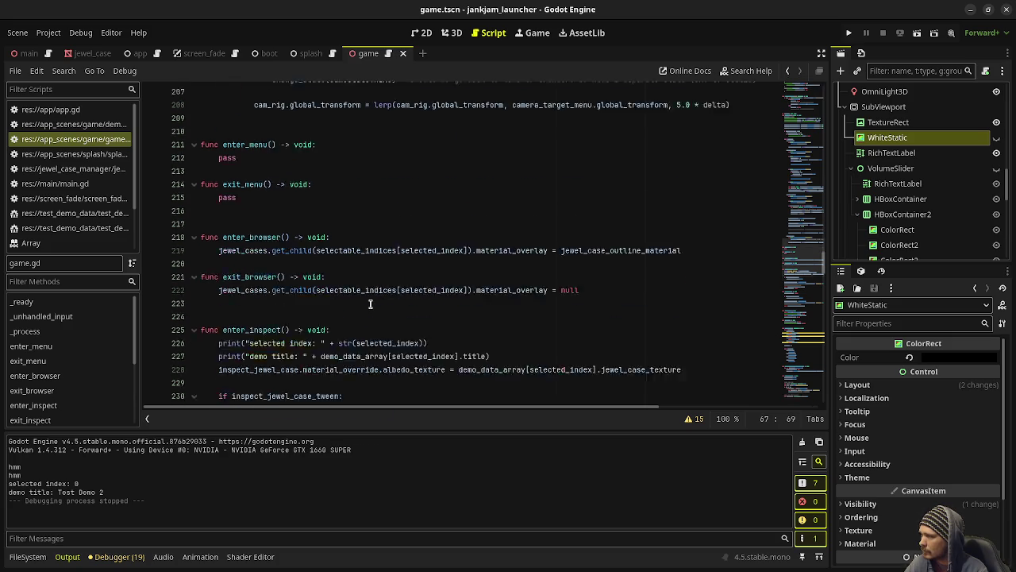
{"action": "scroll", "coordinate": [327, 339], "scroll_direction": "down", "scroll_amount": 6}
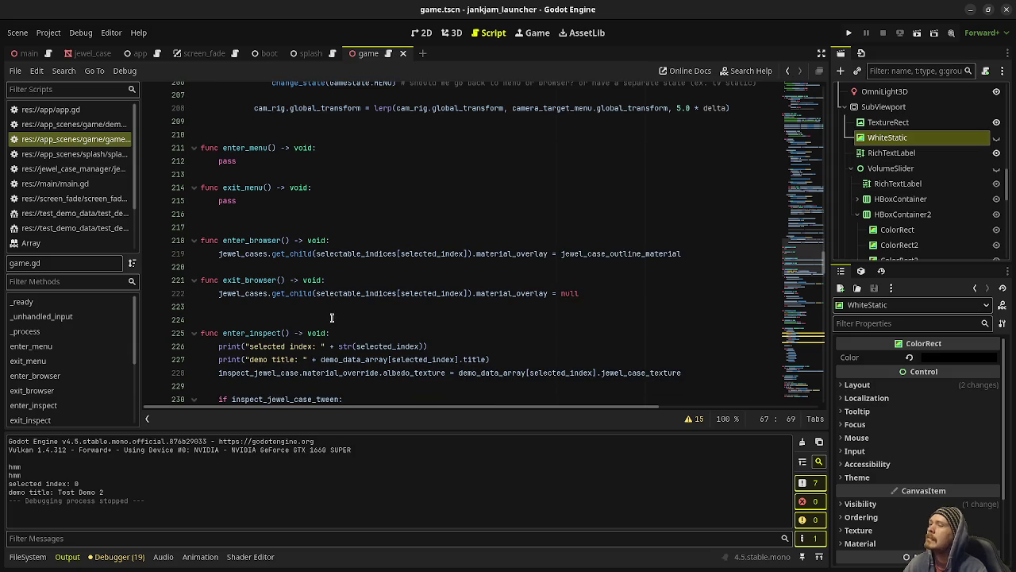
{"action": "scroll", "coordinate": [332, 317], "scroll_direction": "up", "scroll_amount": 3}
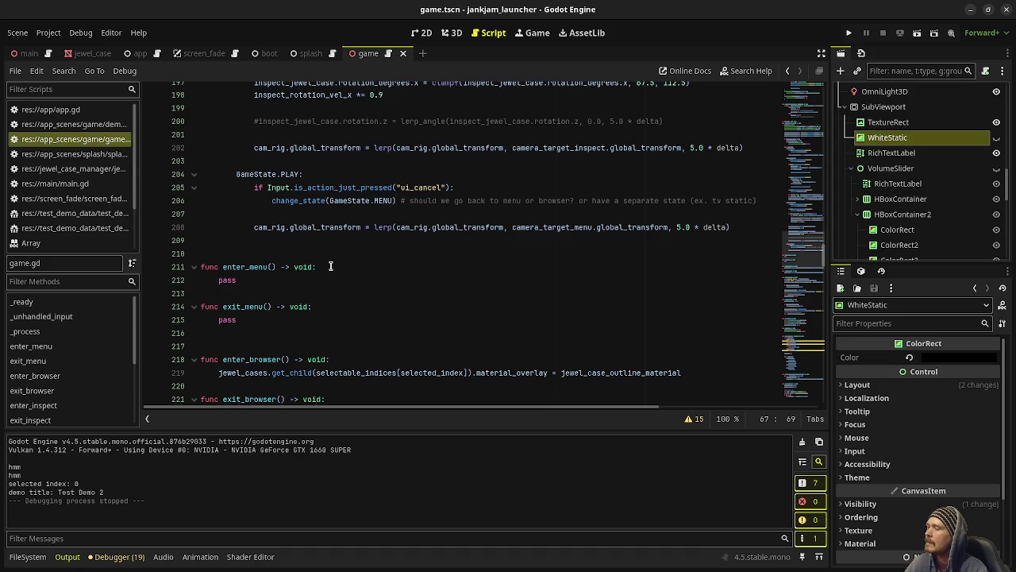
{"action": "left_click", "coordinate": [254, 227]}
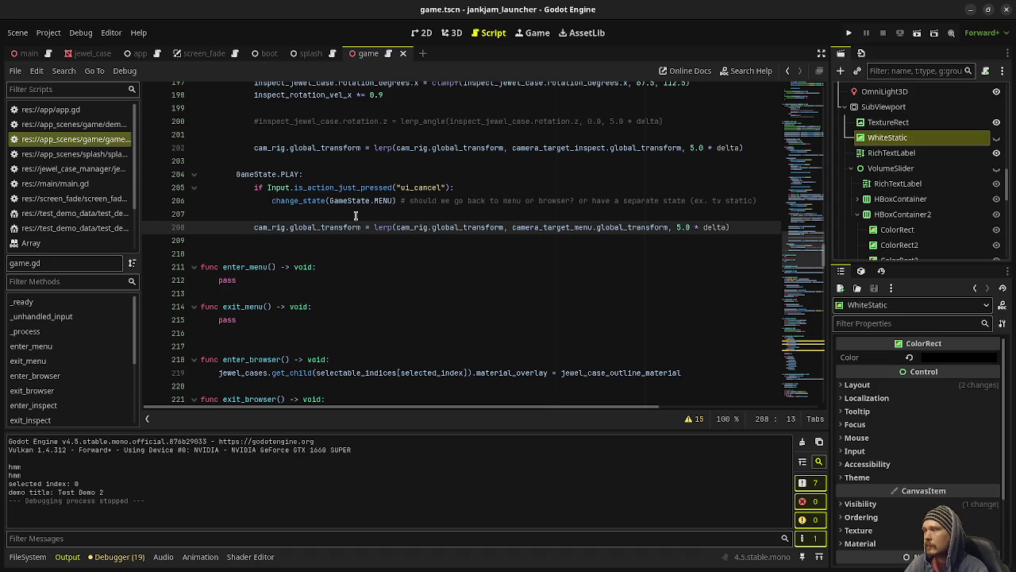
{"action": "scroll", "coordinate": [449, 330], "scroll_direction": "down", "scroll_amount": 3}
{"action": "scroll", "coordinate": [448, 330], "scroll_direction": "down", "scroll_amount": 4}
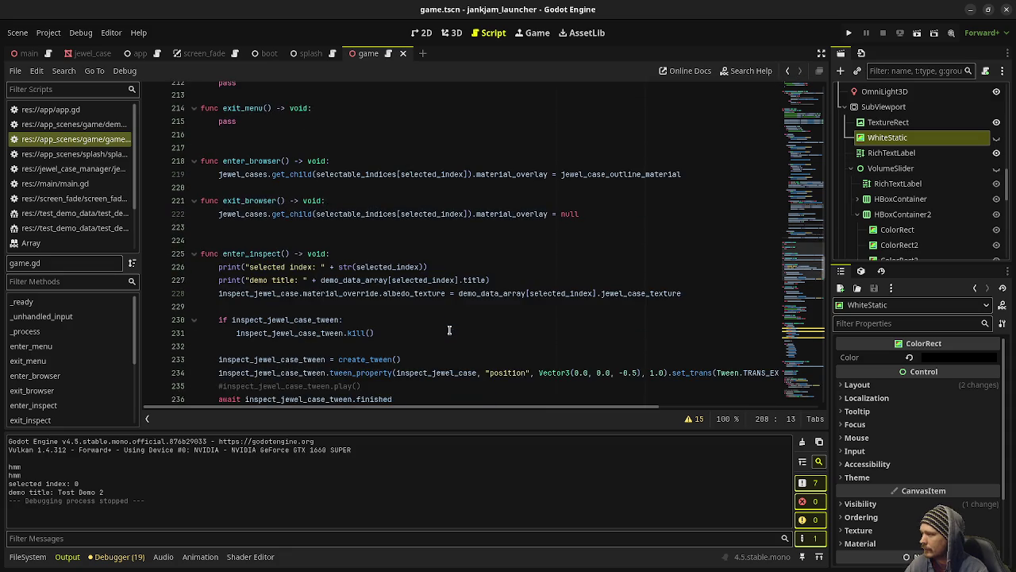
{"action": "left_click", "coordinate": [352, 333]}
{"action": "left_click", "coordinate": [340, 344]}
{"action": "key", "text": "Return"}
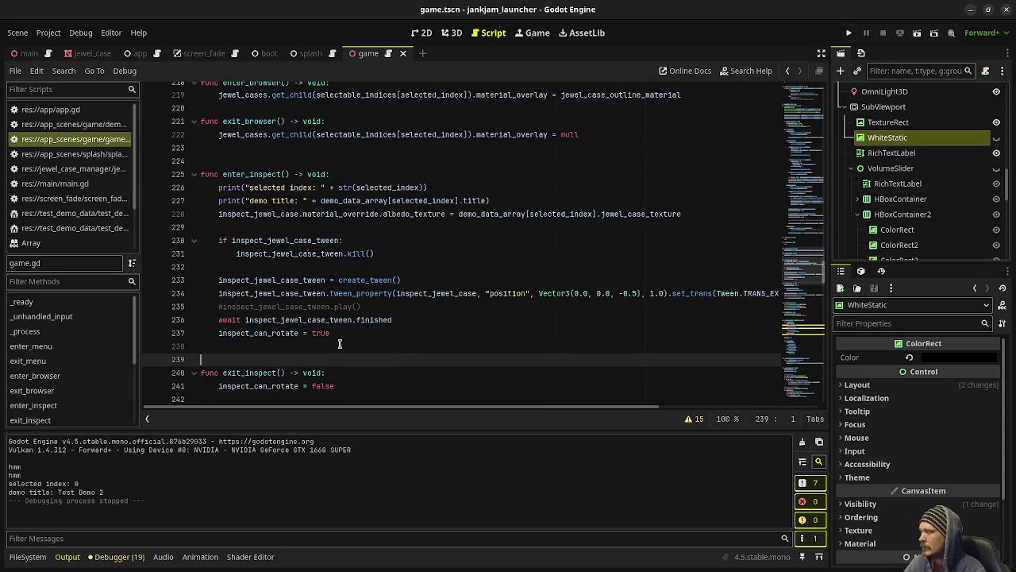
{"action": "key", "text": "BackSpace"}
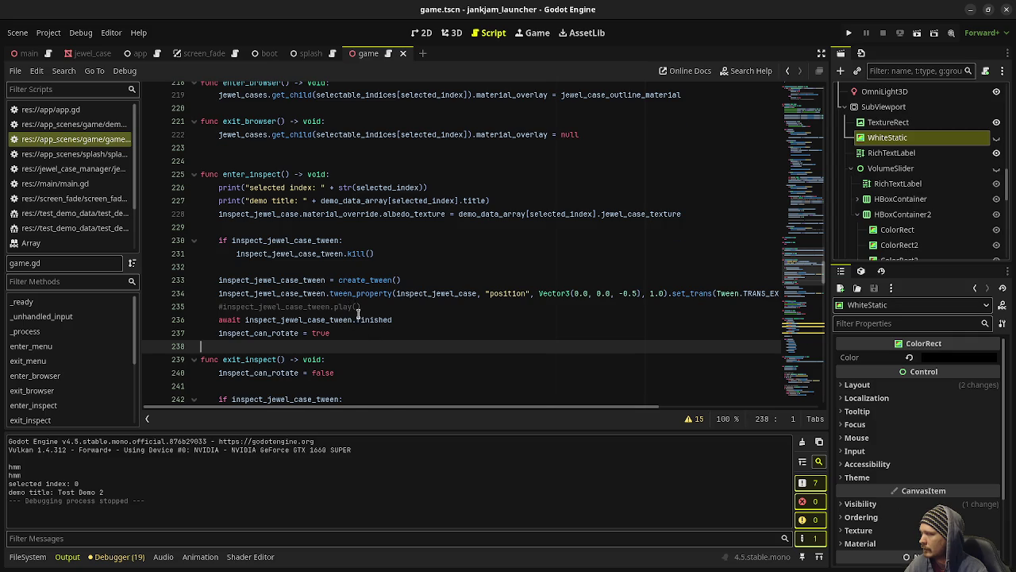
{"action": "scroll", "coordinate": [350, 318], "scroll_direction": "up", "scroll_amount": 10}
{"action": "scroll", "coordinate": [365, 319], "scroll_direction": "down", "scroll_amount": 10}
{"action": "scroll", "coordinate": [365, 319], "scroll_direction": "down", "scroll_amount": 1}
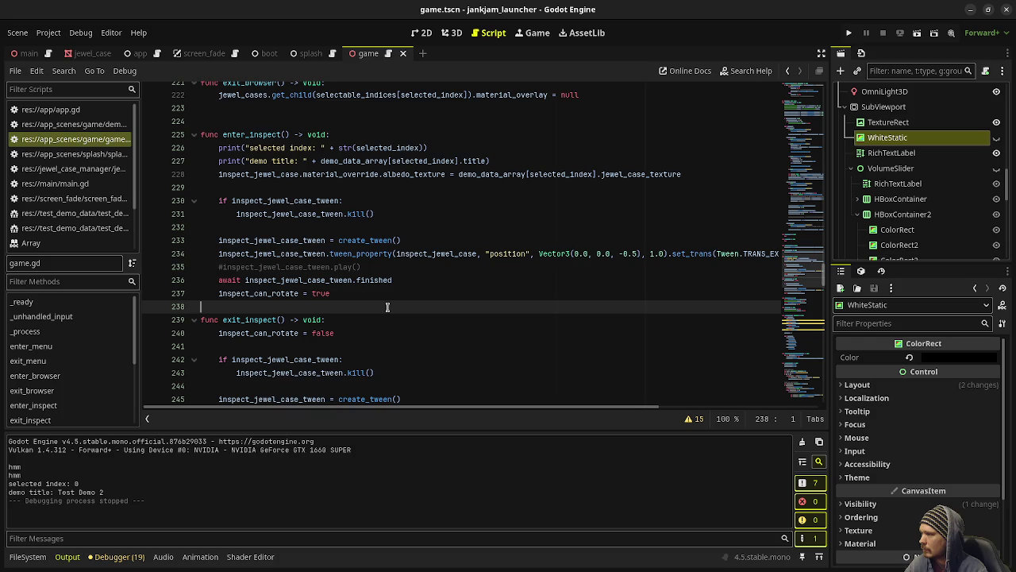
{"action": "scroll", "coordinate": [340, 294], "scroll_direction": "down", "scroll_amount": 6}
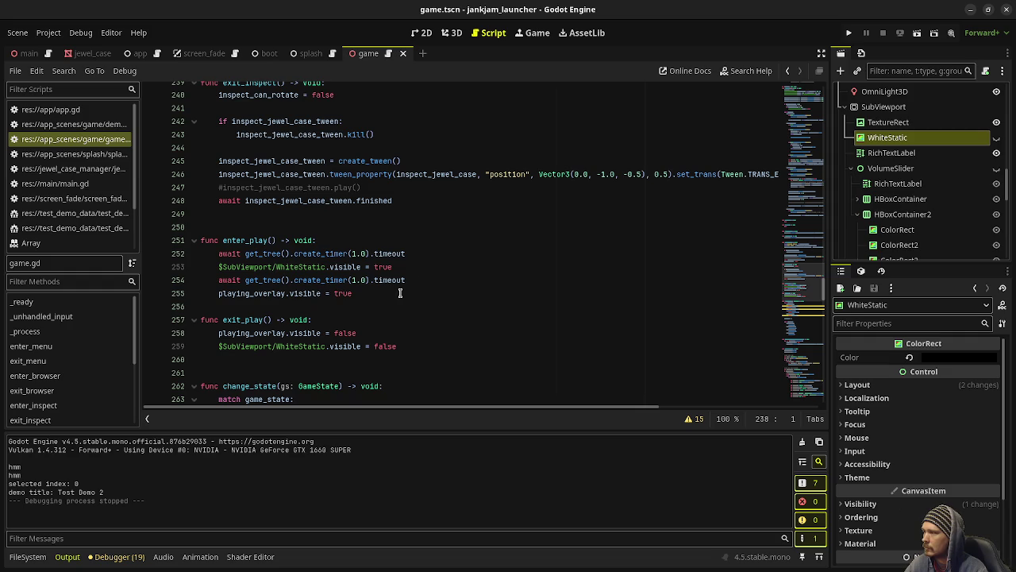
{"action": "scroll", "coordinate": [358, 261], "scroll_direction": "up", "scroll_amount": 13}
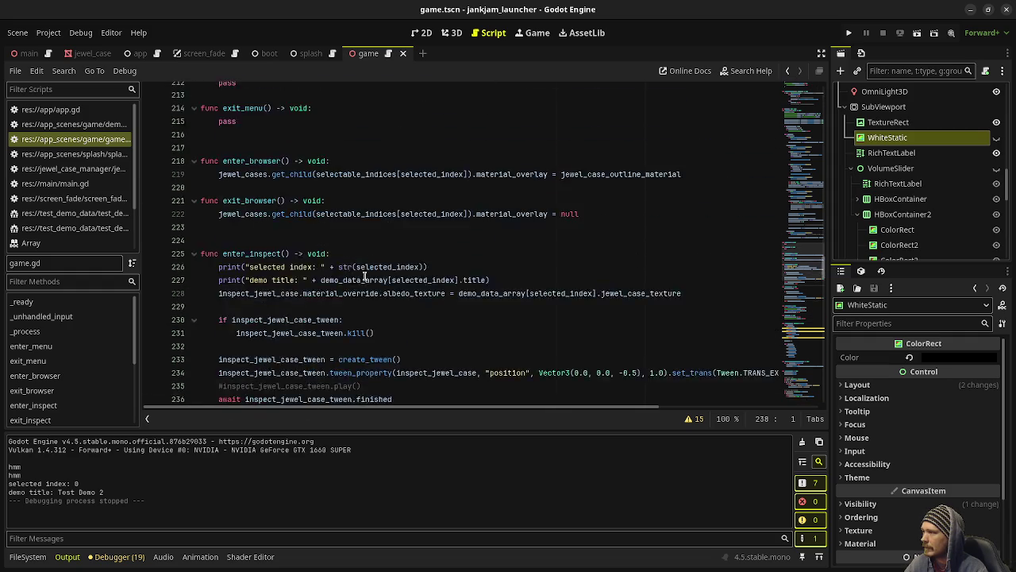
{"action": "scroll", "coordinate": [364, 276], "scroll_direction": "up", "scroll_amount": 3}
{"action": "left_click", "coordinate": [298, 254]}
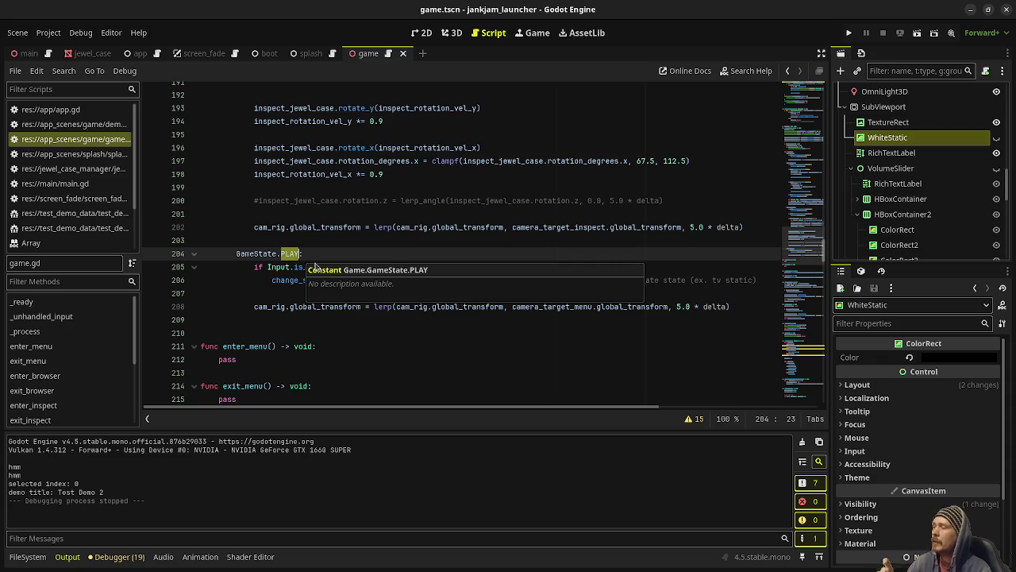
{"action": "left_click", "coordinate": [263, 240]}
{"action": "scroll", "coordinate": [274, 251], "scroll_direction": "down", "scroll_amount": 7}
{"action": "scroll", "coordinate": [274, 251], "scroll_direction": "down", "scroll_amount": 10}
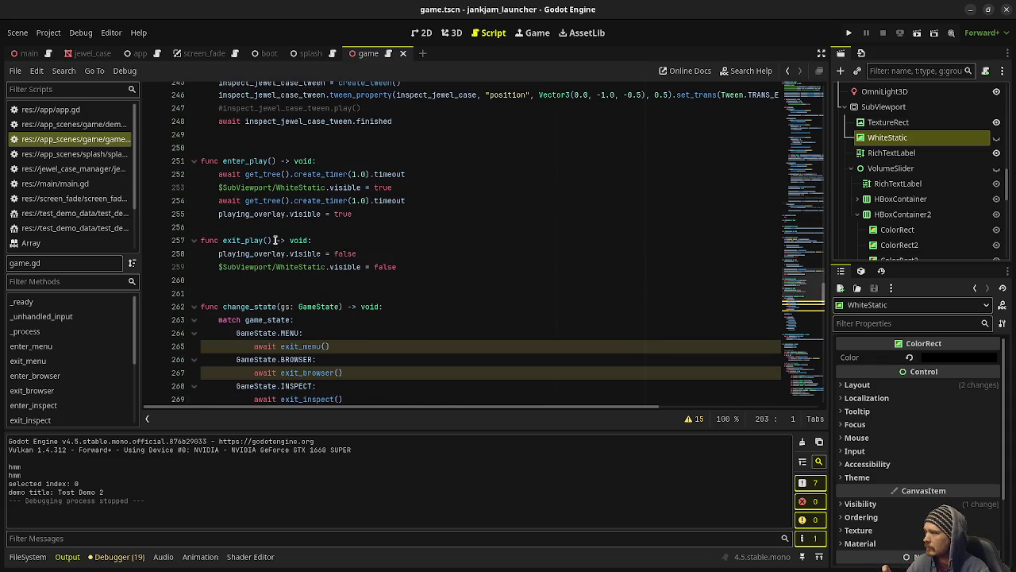
{"action": "left_click_drag", "start_coordinate": [367, 210], "coordinate": [210, 168]}
{"action": "left_click", "coordinate": [412, 210]}
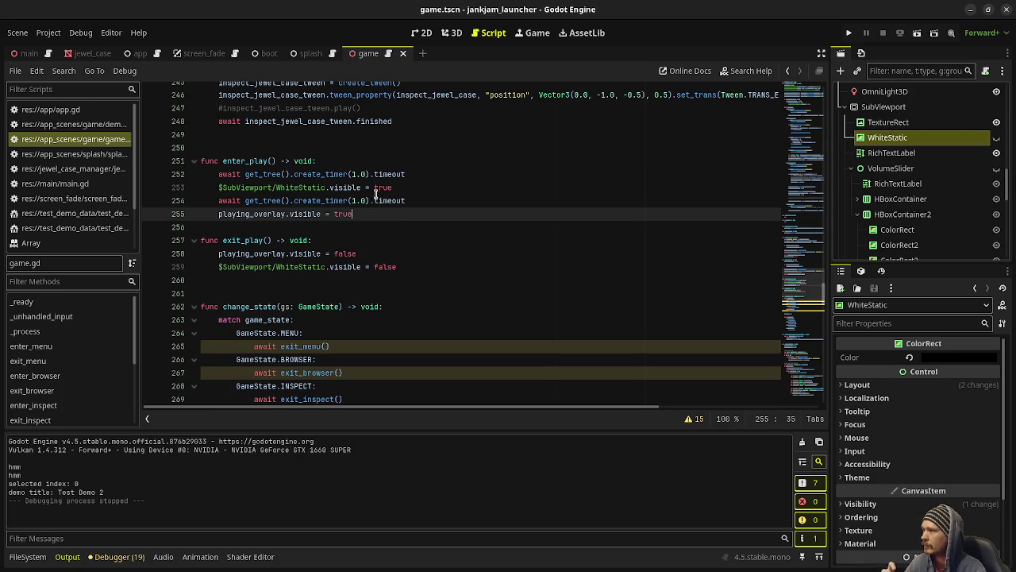
{"action": "left_click_drag", "start_coordinate": [405, 188], "coordinate": [211, 185]}
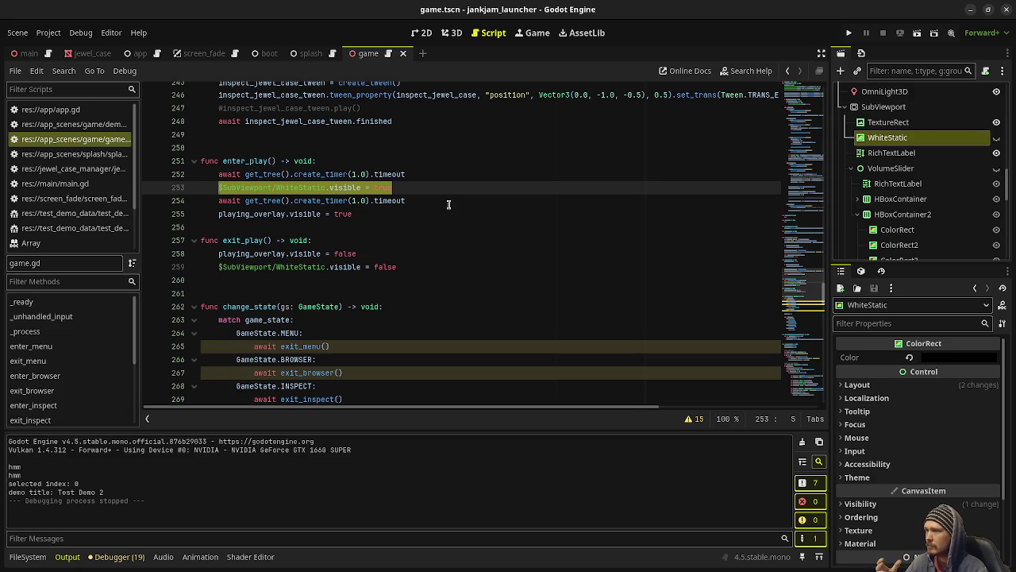
{"action": "left_click_drag", "start_coordinate": [362, 213], "coordinate": [219, 213]}
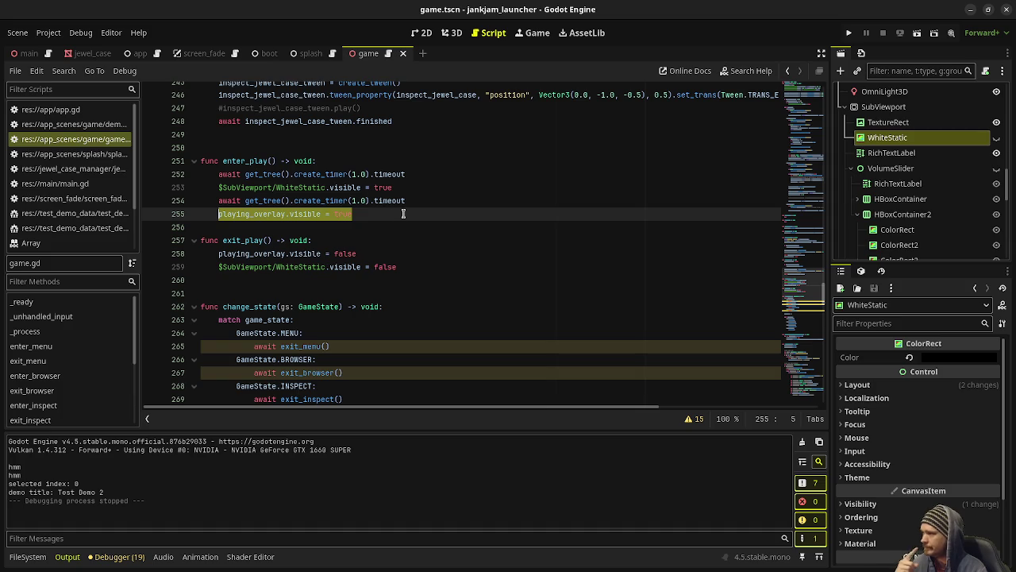
{"action": "scroll", "coordinate": [407, 212], "scroll_direction": "up", "scroll_amount": 10}
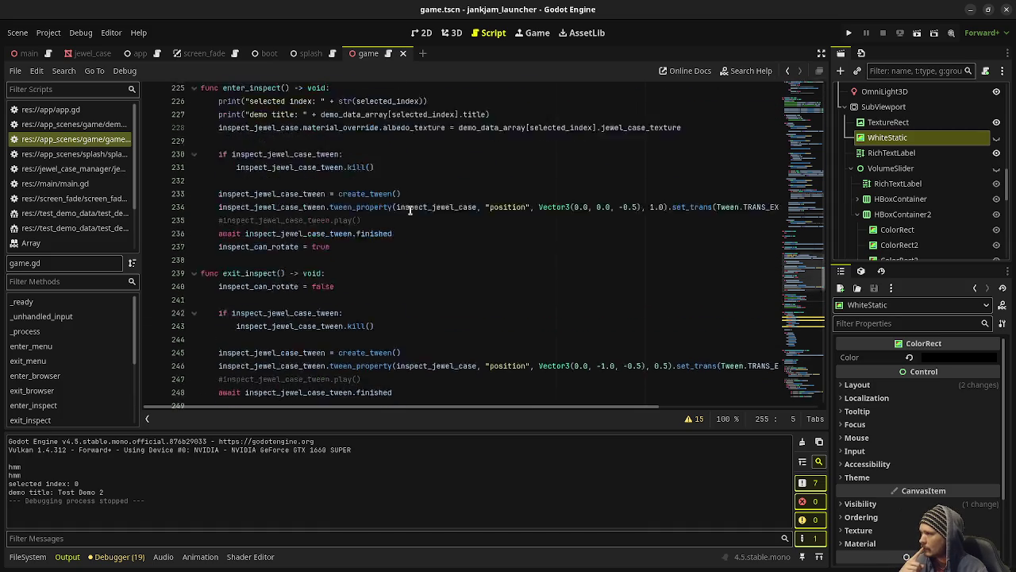
{"action": "scroll", "coordinate": [409, 211], "scroll_direction": "up", "scroll_amount": 5}
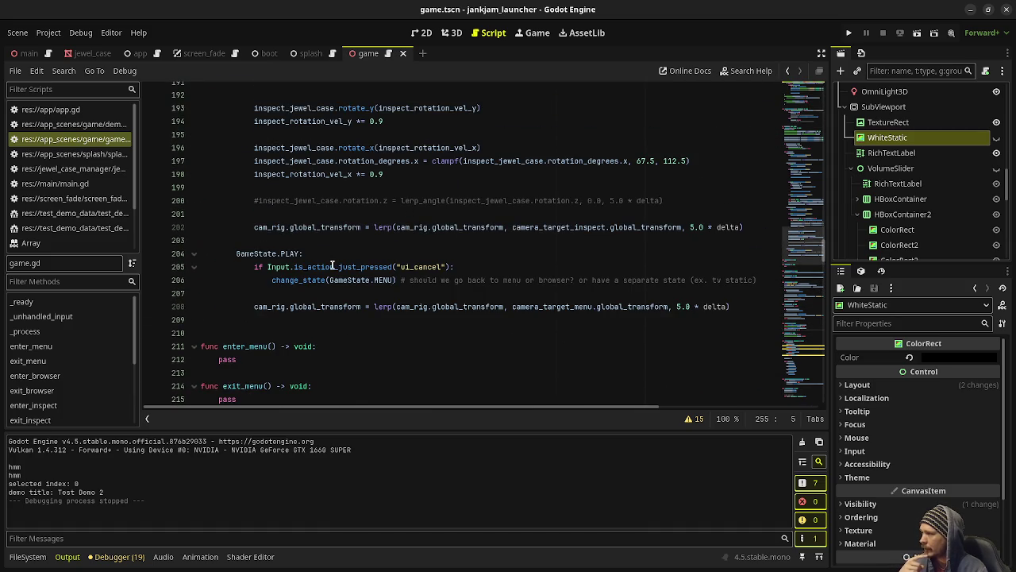
{"action": "left_click_drag", "start_coordinate": [254, 310], "coordinate": [741, 307]}
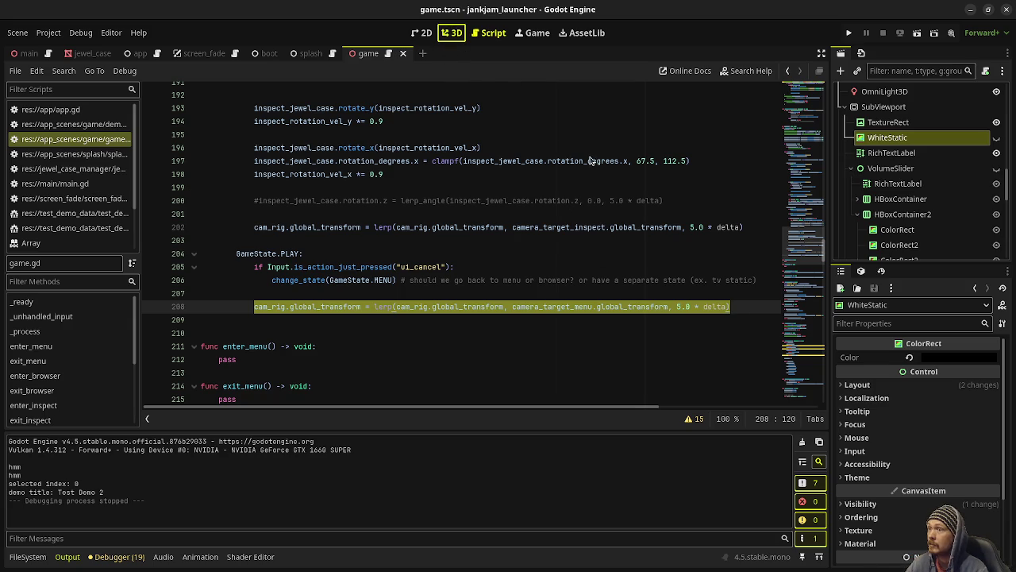
{"action": "key", "text": "ctrl+F2"}
Orbit the 3D view to the TV cabinet, expand CameraTargets and select CameraTargetMenu.
{"action": "scroll", "coordinate": [548, 254], "scroll_direction": "down", "scroll_amount": 6}
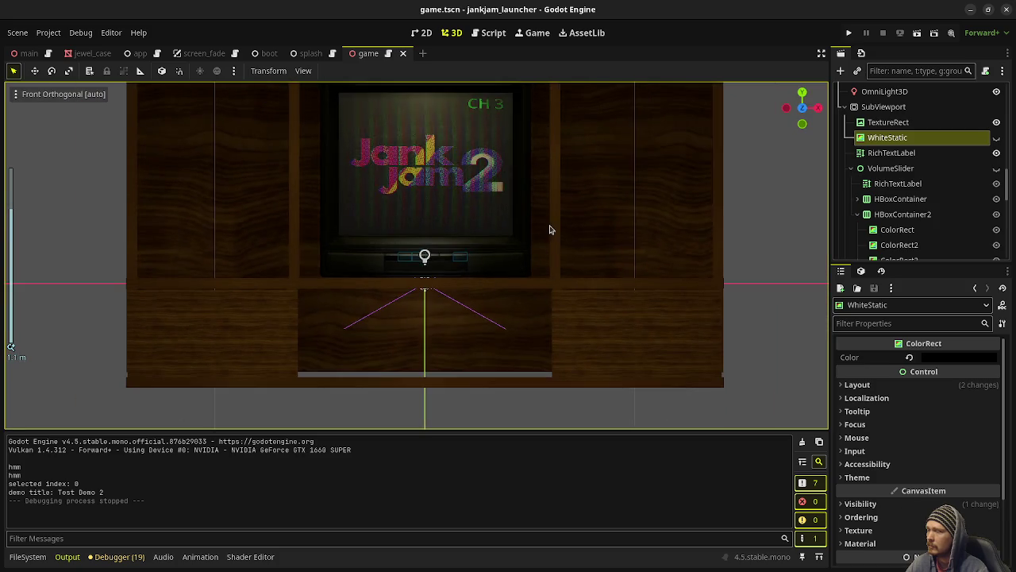
{"action": "mouse_move", "coordinate": [549, 227]}
{"action": "left_mouse_down"}
{"action": "mouse_move", "coordinate": [494, 271]}
{"action": "mouse_move", "coordinate": [509, 270]}
{"action": "left_mouse_up"}
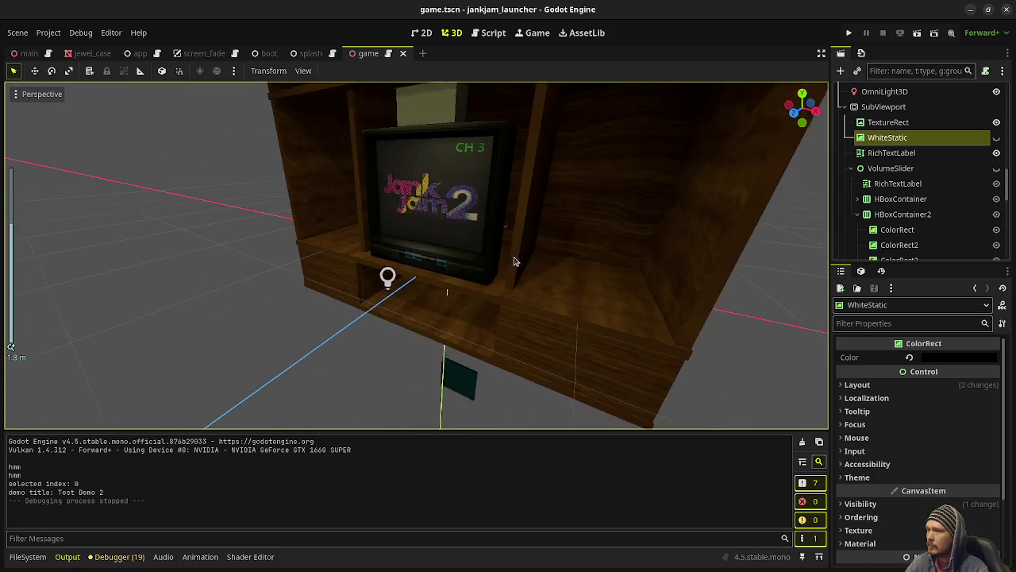
{"action": "scroll", "coordinate": [890, 165], "scroll_direction": "down", "scroll_amount": 8}
{"action": "scroll", "coordinate": [889, 165], "scroll_direction": "down", "scroll_amount": 2}
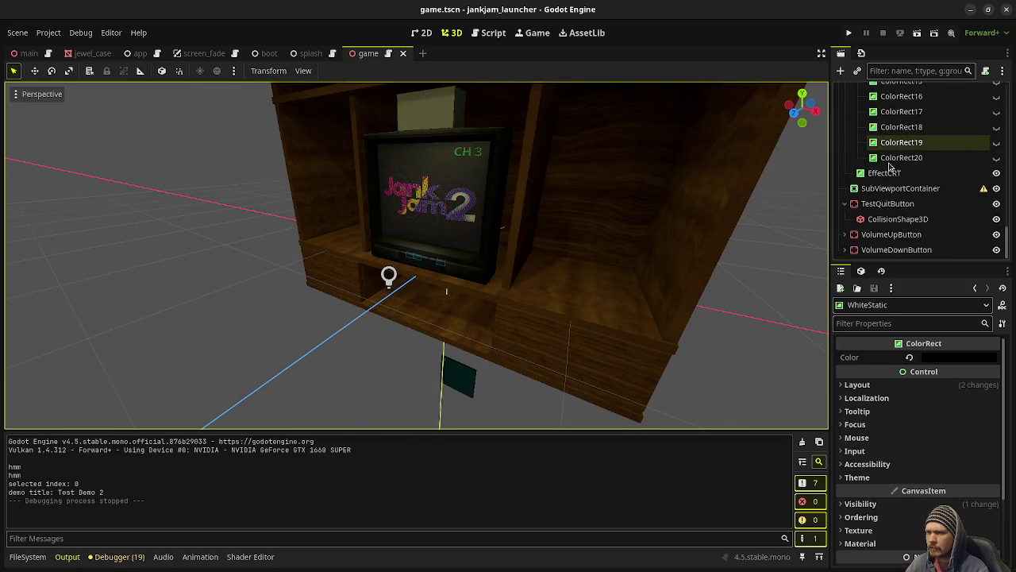
{"action": "scroll", "coordinate": [891, 179], "scroll_direction": "up", "scroll_amount": 10}
{"action": "scroll", "coordinate": [893, 198], "scroll_direction": "up", "scroll_amount": 10}
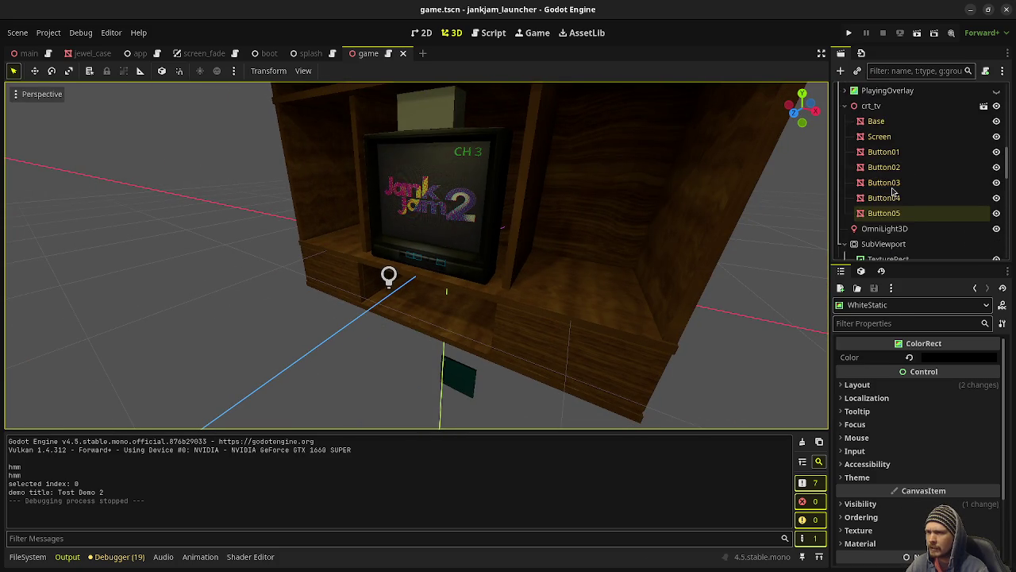
{"action": "left_click", "coordinate": [893, 212]}
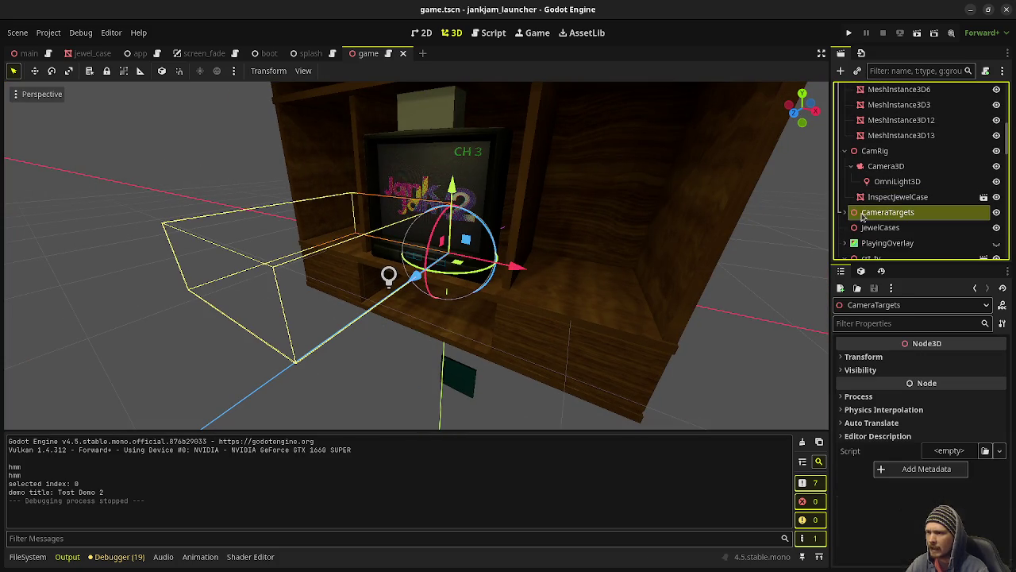
{"action": "left_click", "coordinate": [847, 212]}
{"action": "left_click", "coordinate": [902, 228]}
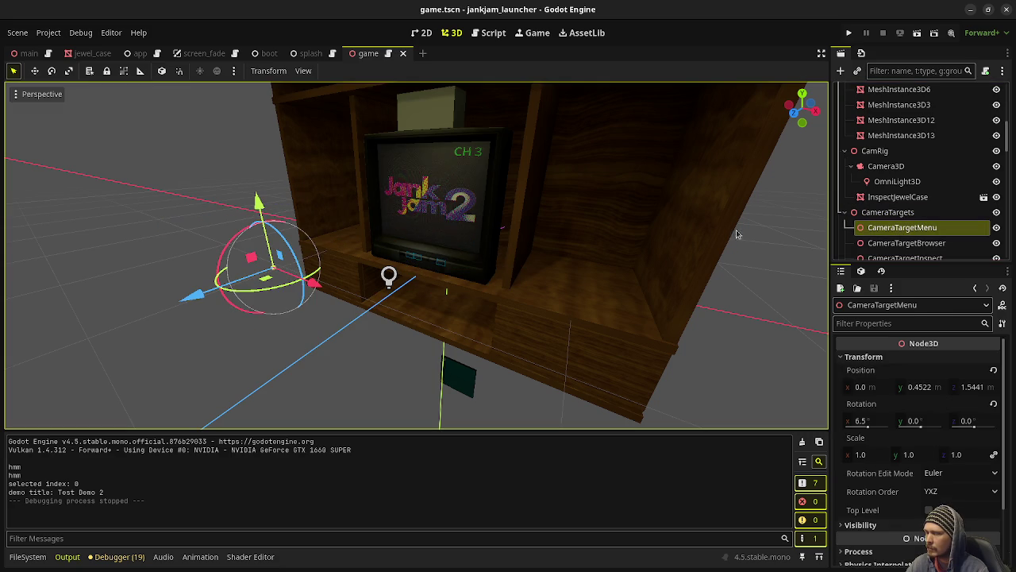
Focus on CameraTargetBrowser in local axes, then refocus and orbit around CameraTargetMenu.
{"action": "scroll", "coordinate": [901, 215], "scroll_direction": "down", "scroll_amount": 2}
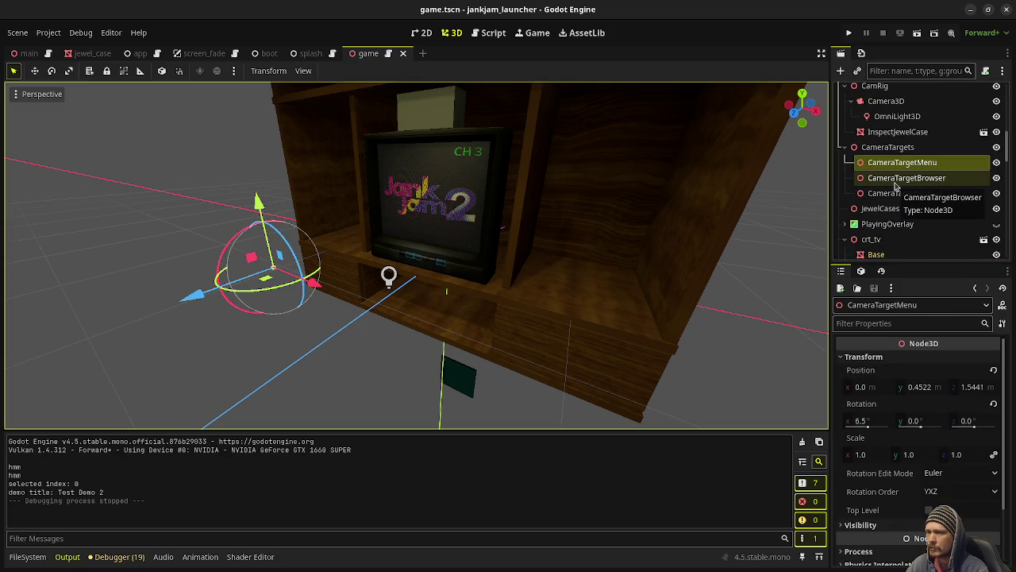
{"action": "left_click_drag", "start_coordinate": [322, 250], "coordinate": [556, 273]}
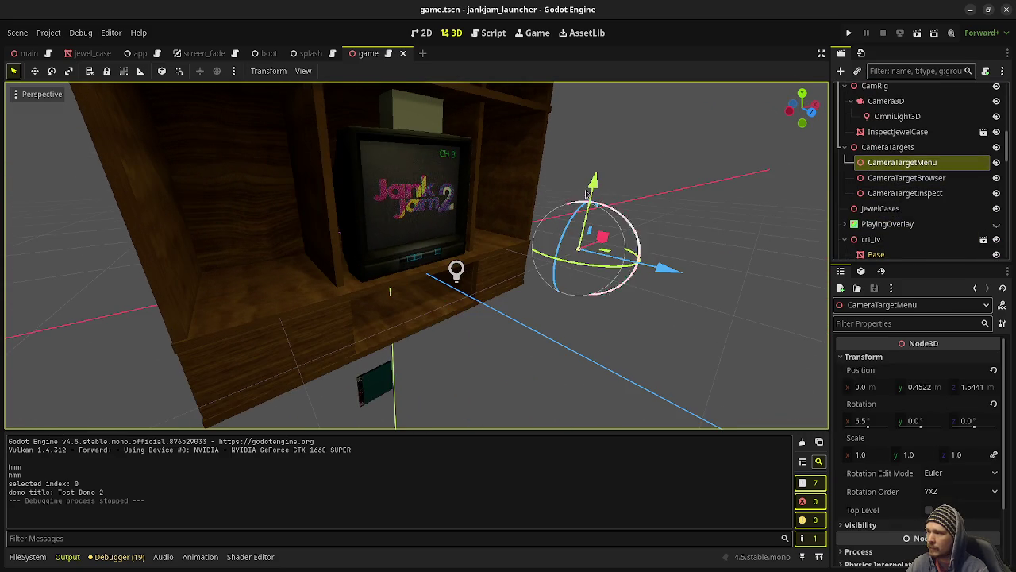
{"action": "left_click", "coordinate": [905, 178]}
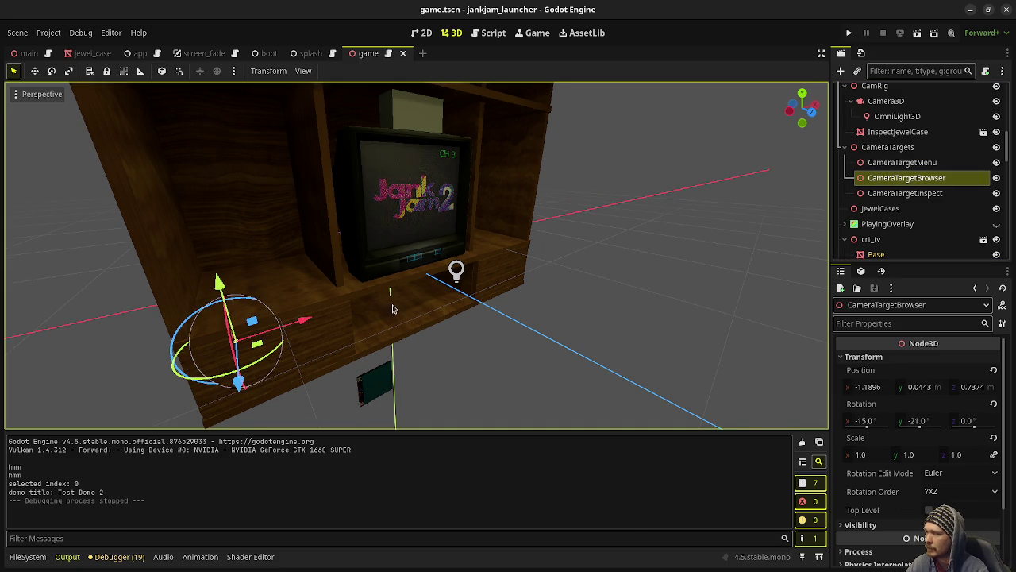
{"action": "key", "text": "f"}
{"action": "left_click", "coordinate": [161, 73]}
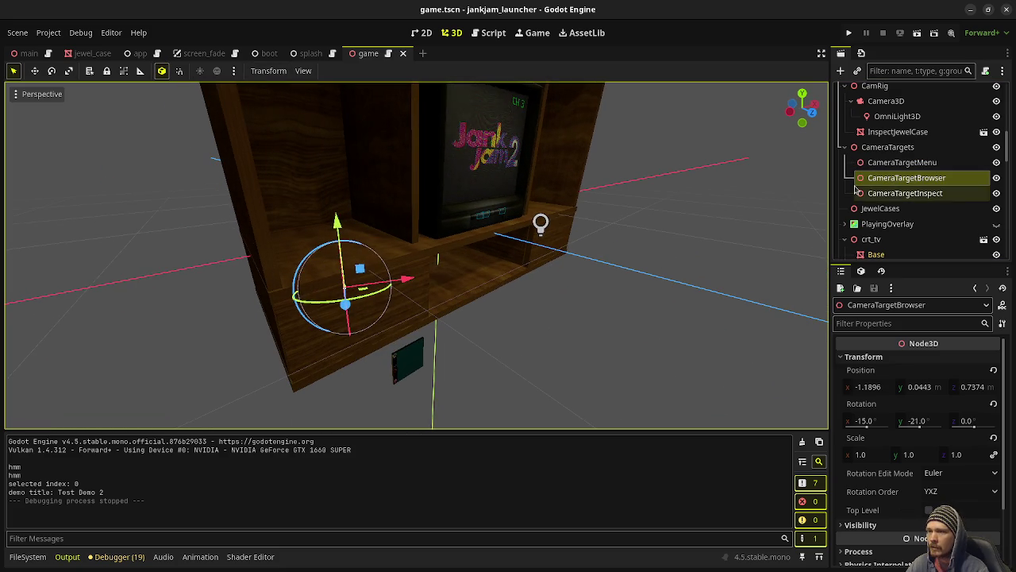
{"action": "double_click", "coordinate": [904, 163]}
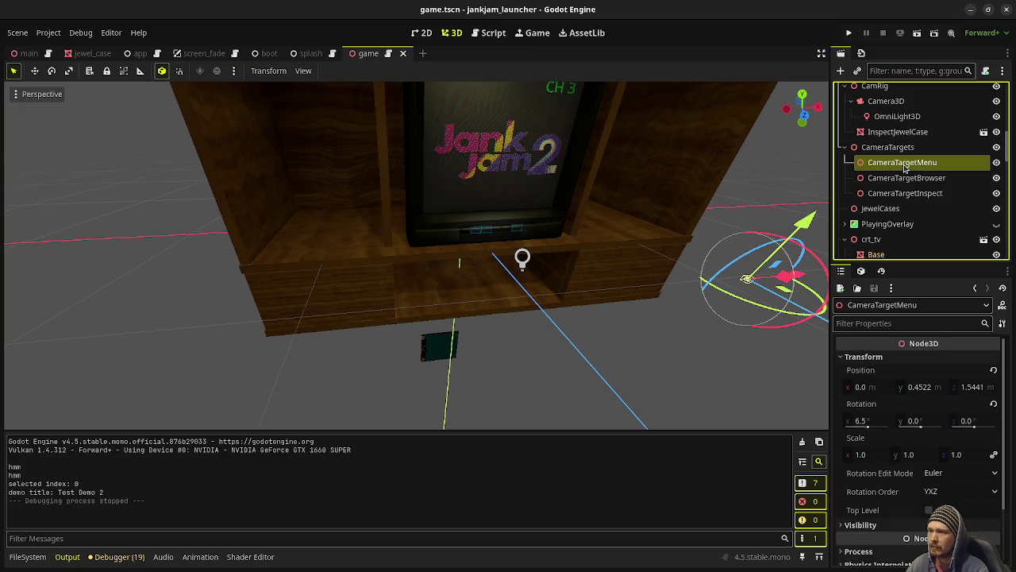
{"action": "scroll", "coordinate": [516, 270], "scroll_direction": "down", "scroll_amount": 5}
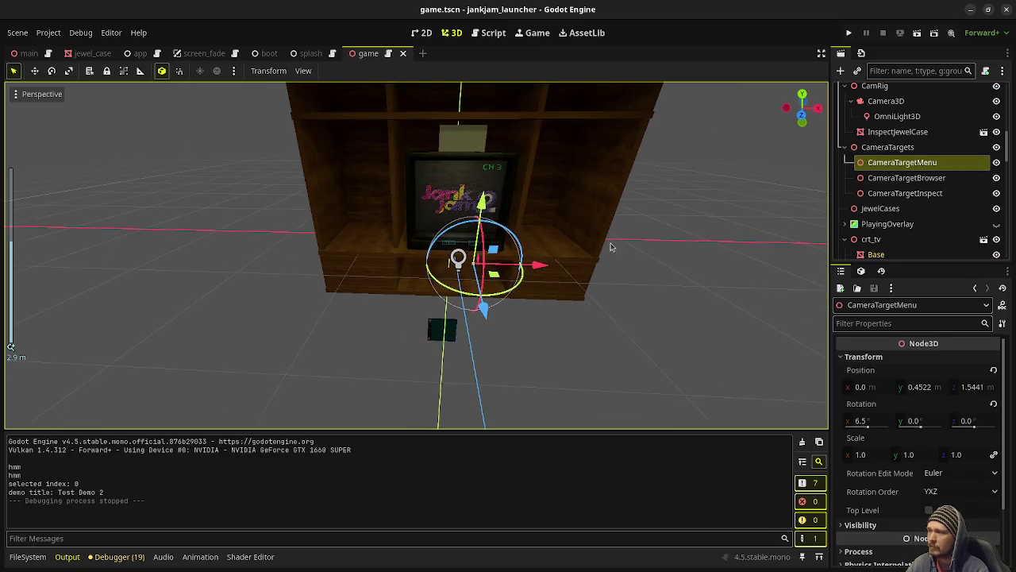
{"action": "mouse_move", "coordinate": [517, 271]}
{"action": "left_mouse_down"}
{"action": "mouse_move", "coordinate": [627, 182]}
{"action": "mouse_move", "coordinate": [667, 184]}
{"action": "left_mouse_up"}
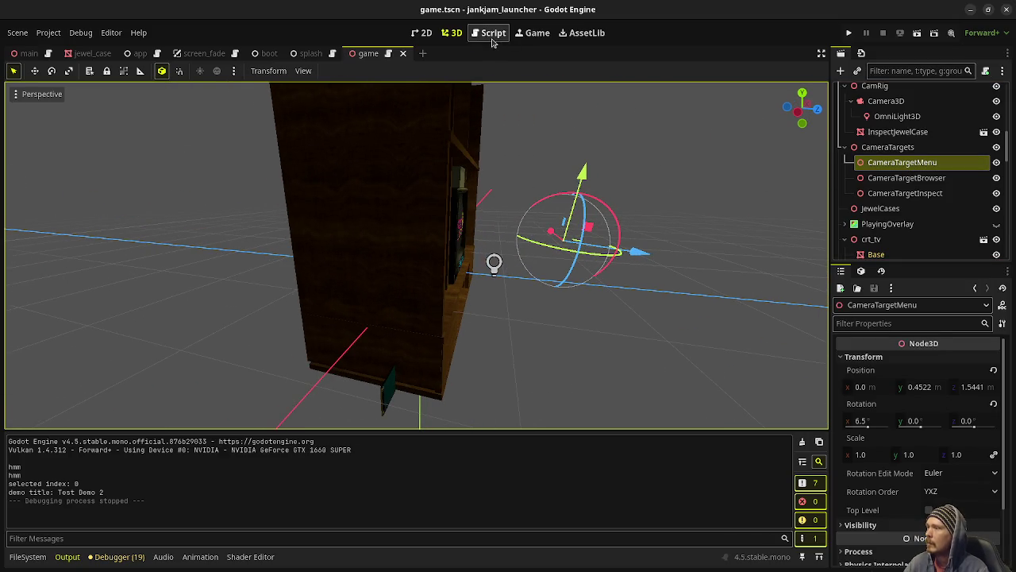
Back in game.gd, reselect the camera lerp on line 208 and scroll down to enter_play near line 251.
{"action": "left_click", "coordinate": [492, 34]}
{"action": "left_click_drag", "start_coordinate": [731, 315], "coordinate": [247, 315]}
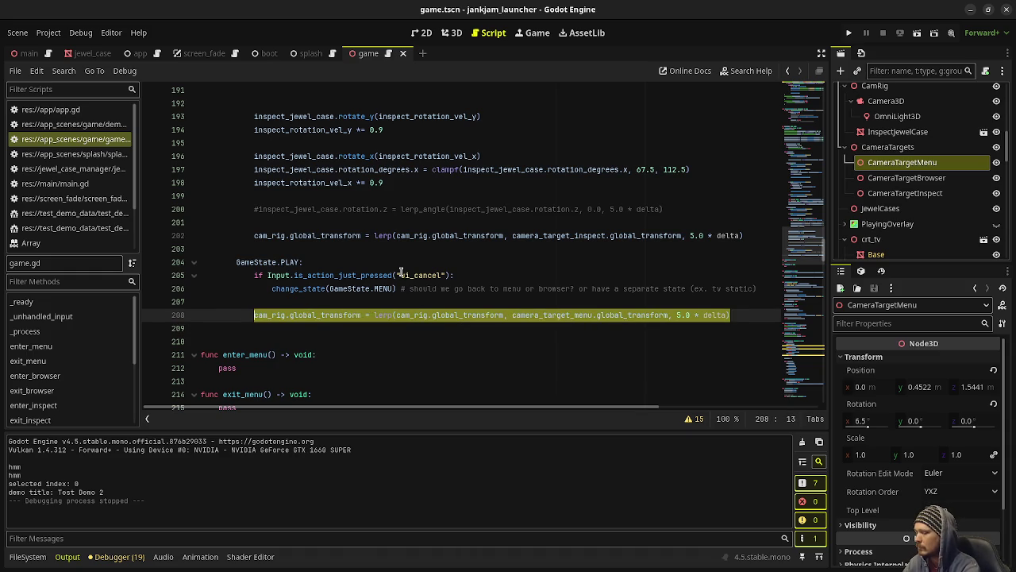
{"action": "scroll", "coordinate": [401, 272], "scroll_direction": "down", "scroll_amount": 10}
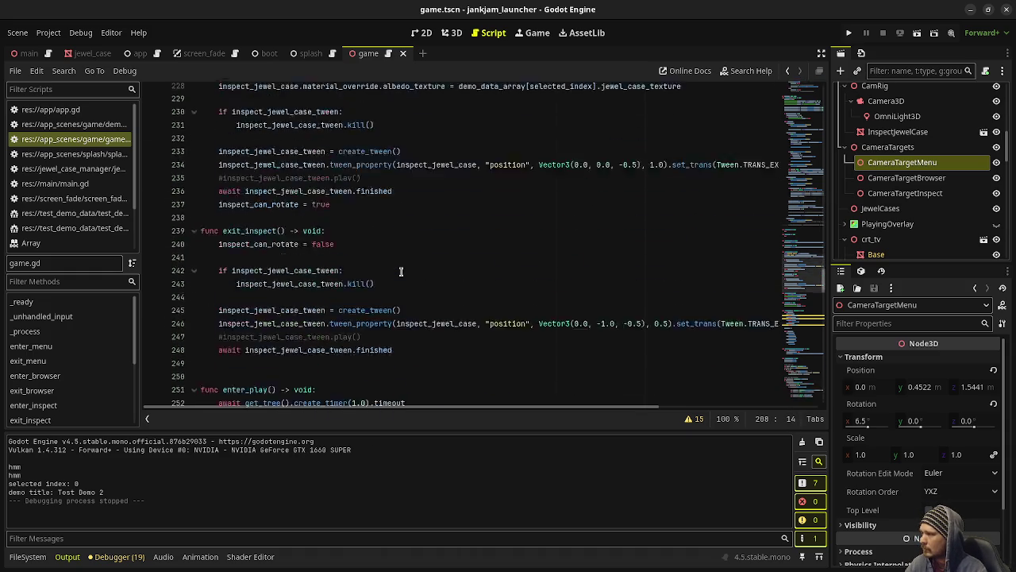
{"action": "scroll", "coordinate": [401, 272], "scroll_direction": "down", "scroll_amount": 8}
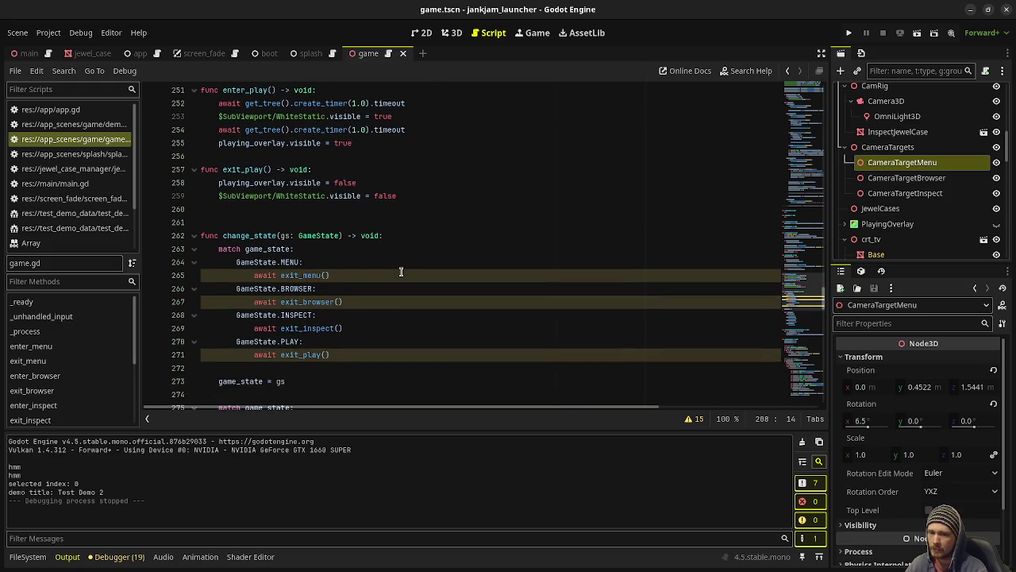
{"action": "scroll", "coordinate": [401, 271], "scroll_direction": "down", "scroll_amount": 6}
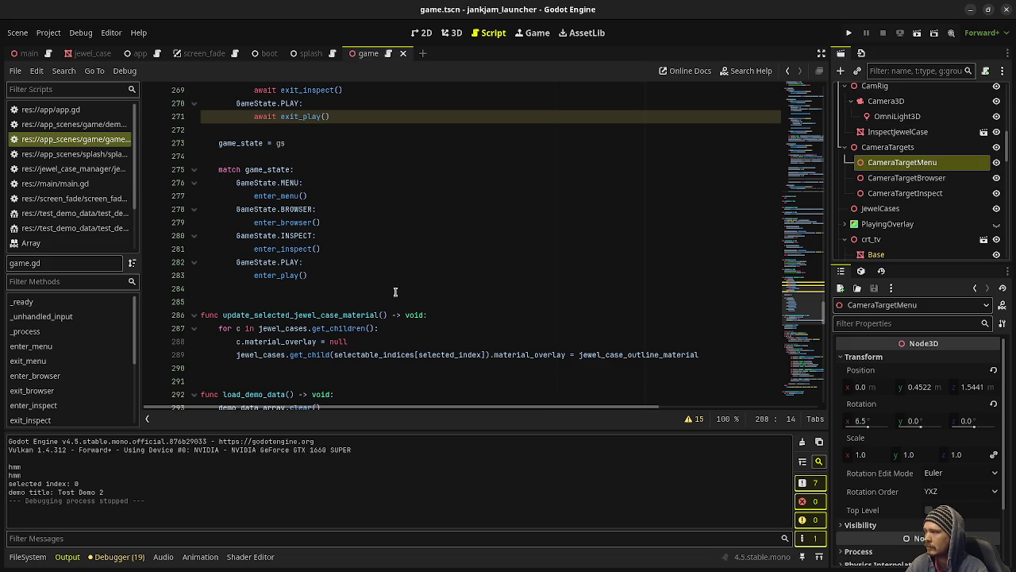
{"action": "scroll", "coordinate": [395, 292], "scroll_direction": "down", "scroll_amount": 10}
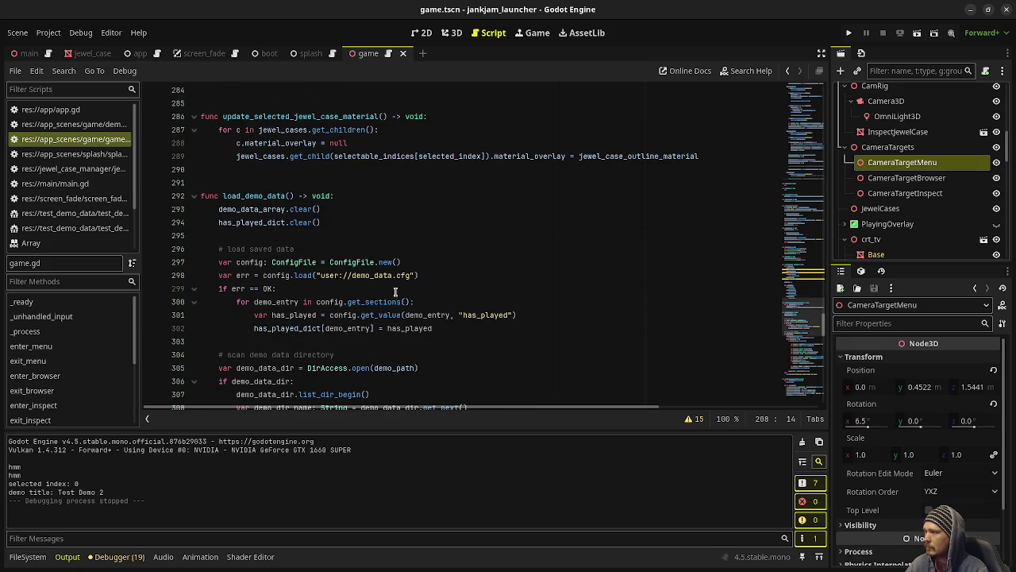
{"action": "scroll", "coordinate": [395, 292], "scroll_direction": "down", "scroll_amount": 2}
{"action": "scroll", "coordinate": [395, 292], "scroll_direction": "up", "scroll_amount": 20}
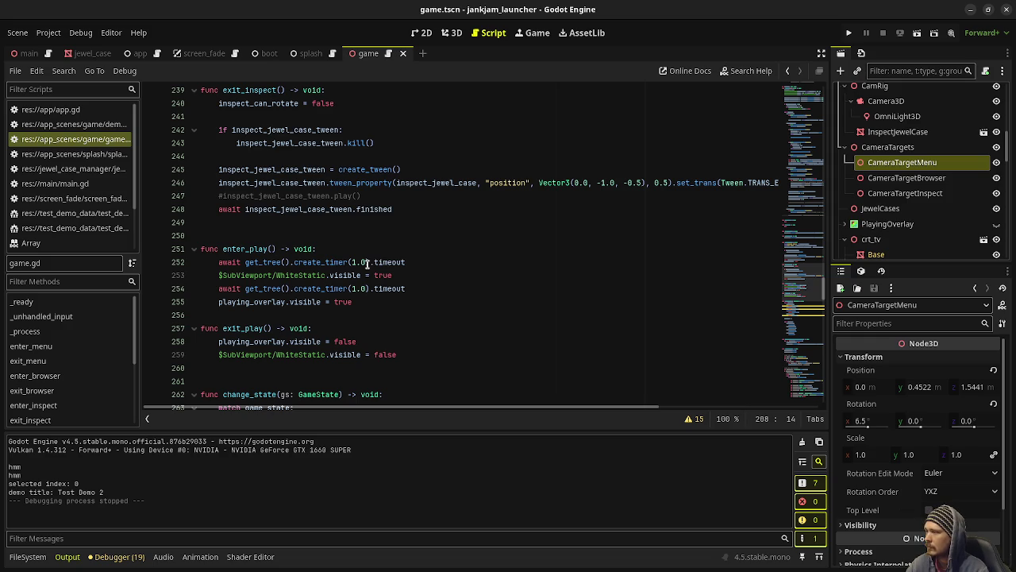
In enter_play, create a tween and begin tween_property(cam_rig, "global_transform", ...).
{"action": "left_click", "coordinate": [350, 250]}
{"action": "type", "text": "var tween: Tween = "}
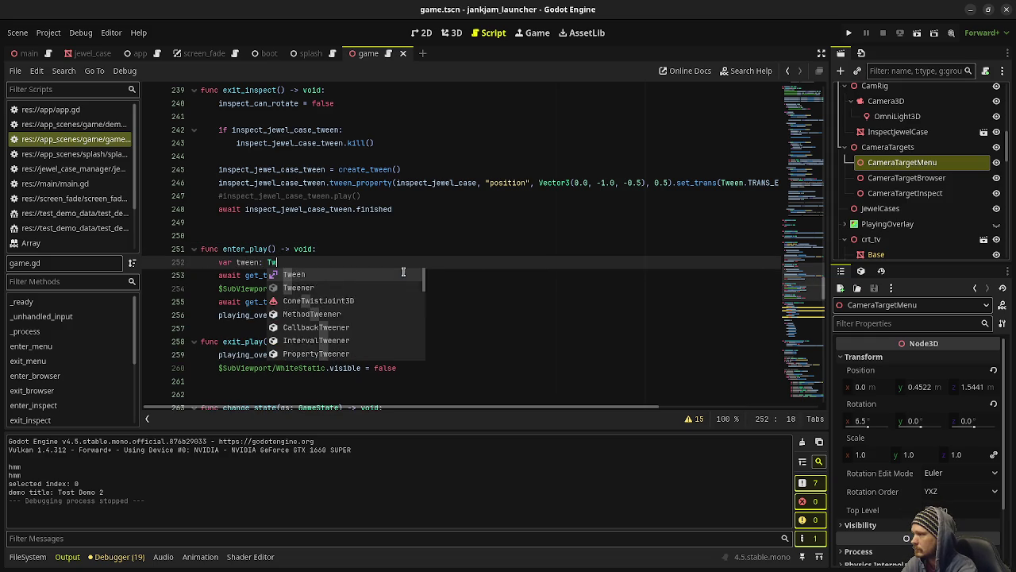
{"action": "type", "text": "create_t"}
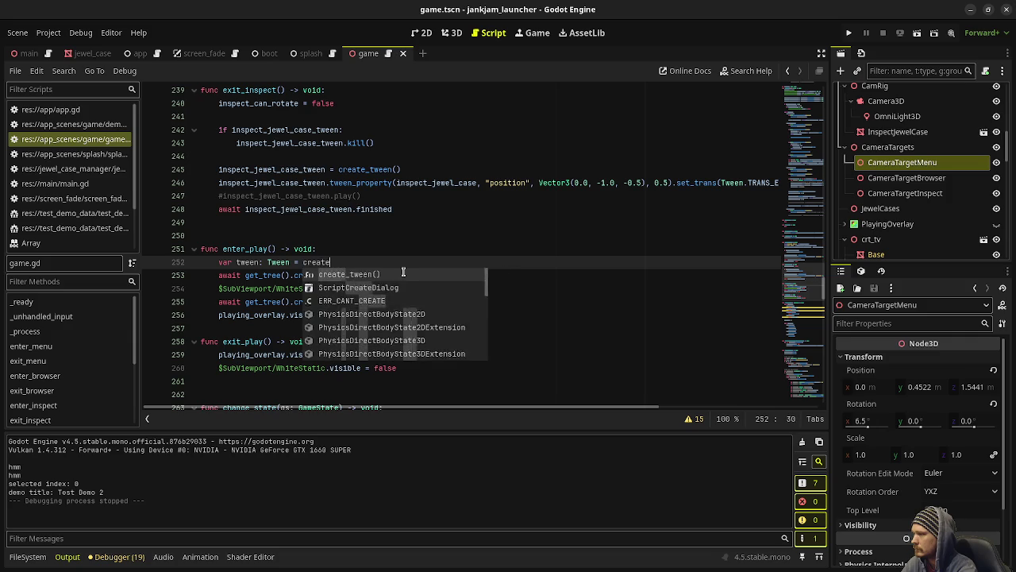
{"action": "key", "text": "Return"}
{"action": "key", "text": "Return"}
{"action": "type", "text": "ween."}
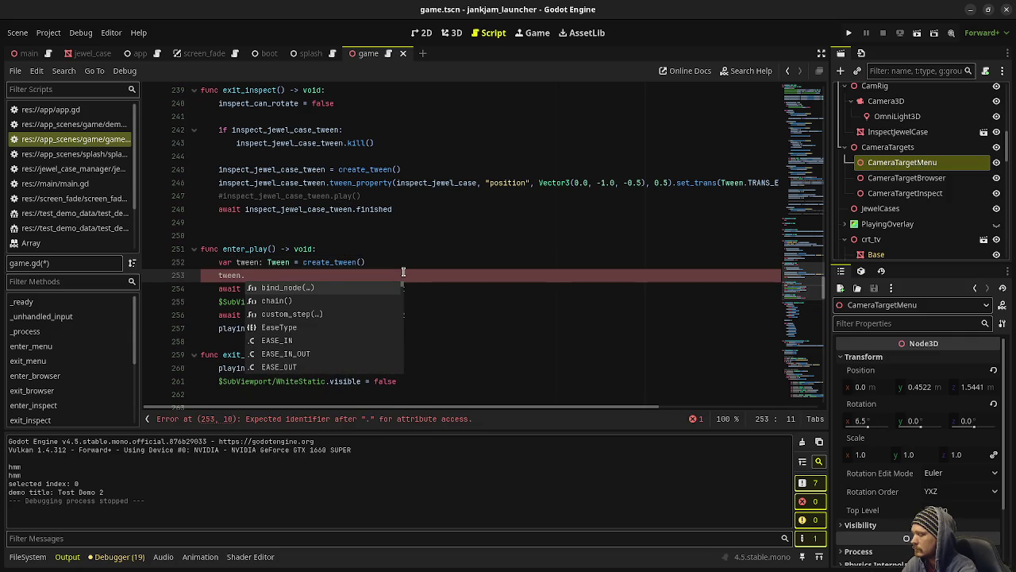
{"action": "type", "text": "tween_pro"}
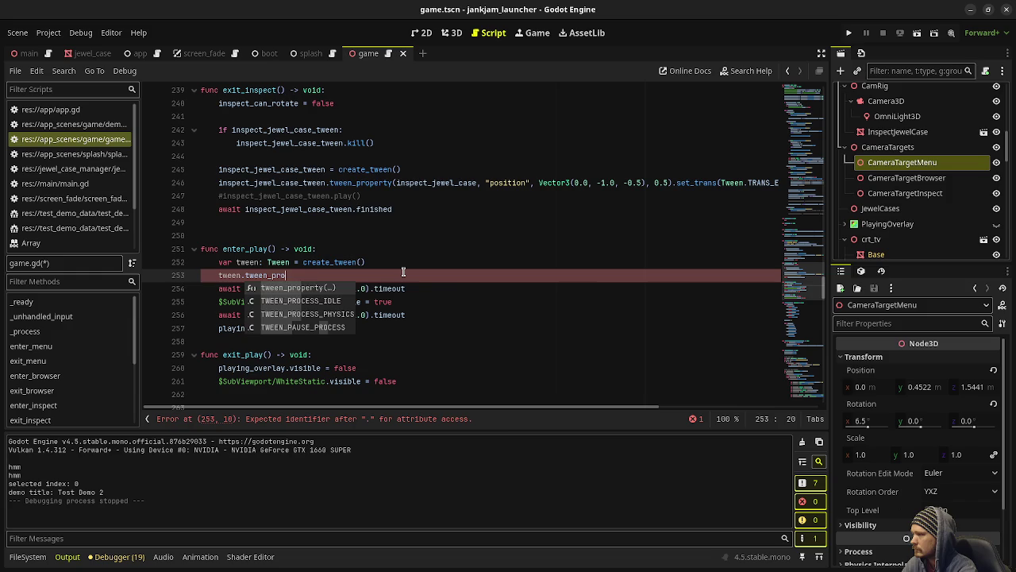
{"action": "key", "text": "Return"}
{"action": "key", "text": "BackSpace"}
{"action": "type", "text": "("}
{"action": "scroll", "coordinate": [403, 272], "scroll_direction": "up", "scroll_amount": 14}
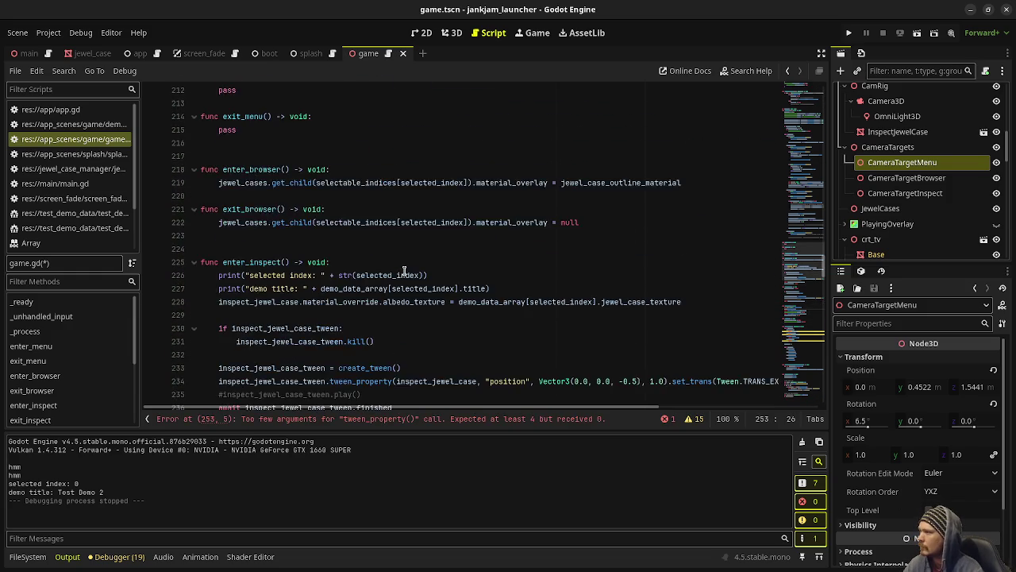
{"action": "scroll", "coordinate": [404, 271], "scroll_direction": "down", "scroll_amount": 12}
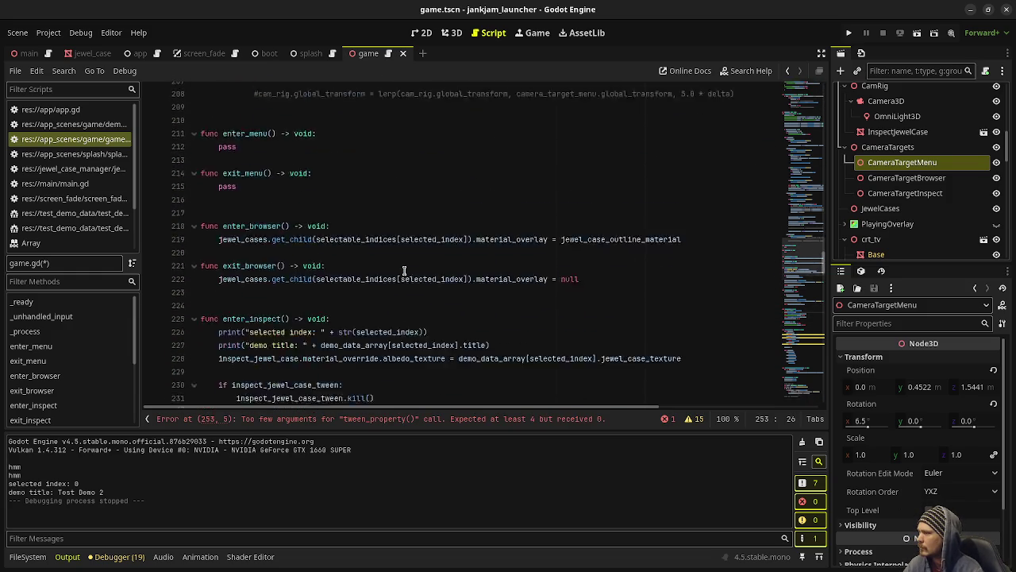
{"action": "type", "text": "cam_rig"}
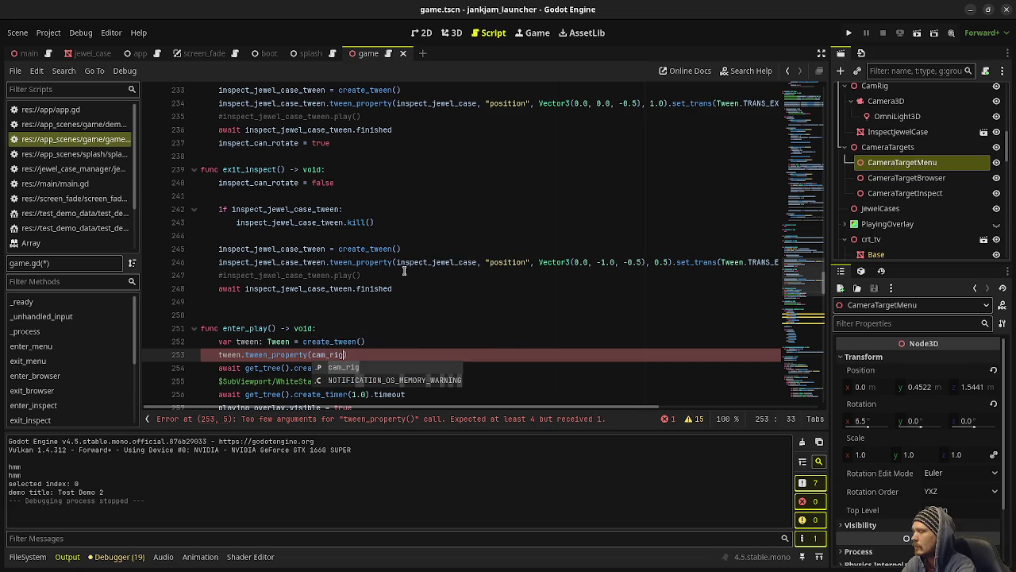
{"action": "type", "text": ", "}
{"action": "type", "text": "\"global_transf"}
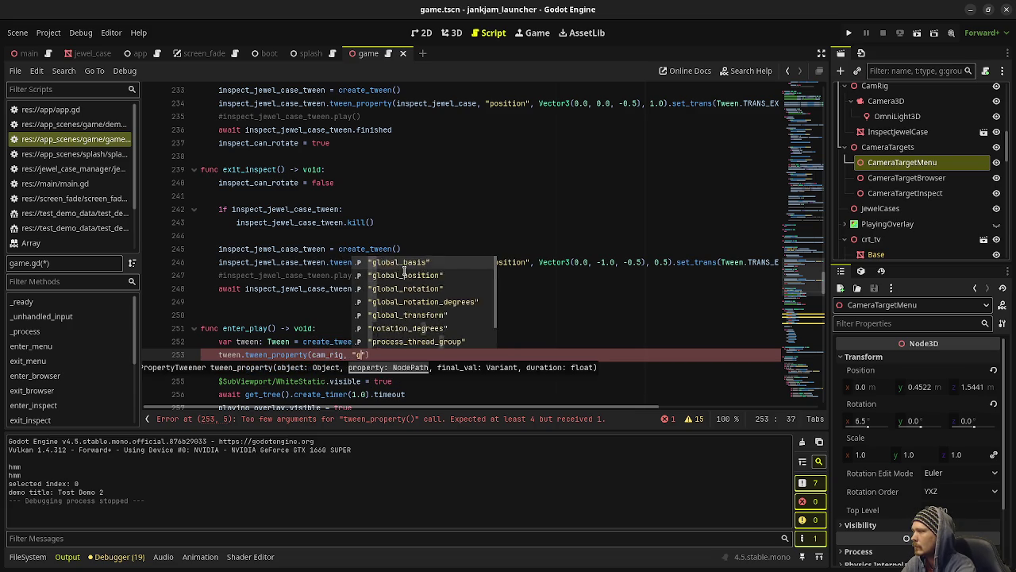
{"action": "key", "text": "Return"}
{"action": "type", "text": ","}
Complete the call with camera_target_menu.global_transform, 1.0 seconds, TRANS_LINEAR and EASE_OUT.
{"action": "scroll", "coordinate": [404, 271], "scroll_direction": "up", "scroll_amount": 4}
{"action": "scroll", "coordinate": [404, 271], "scroll_direction": "up", "scroll_amount": 5}
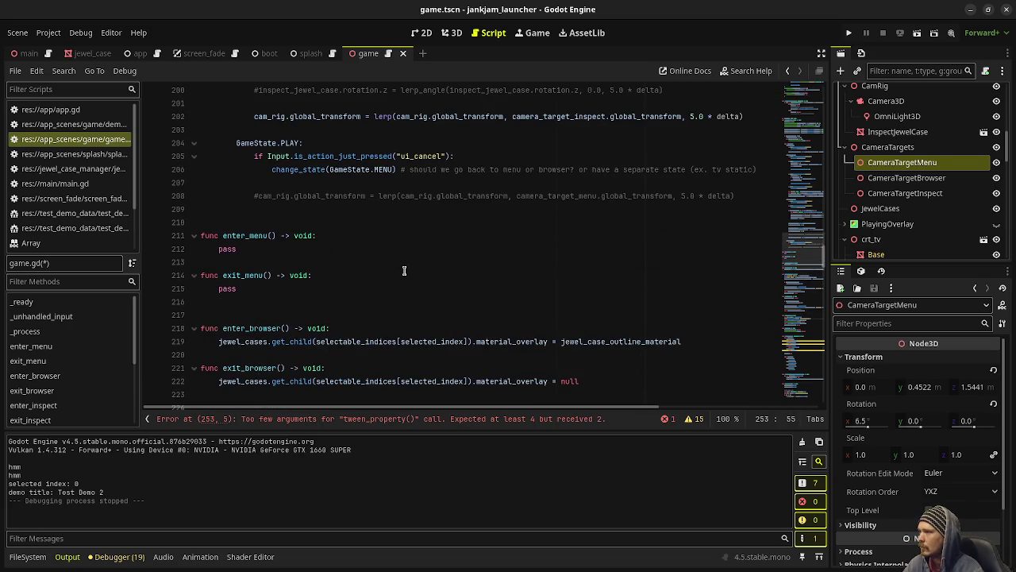
{"action": "left_click_drag", "start_coordinate": [514, 197], "coordinate": [672, 195]}
{"action": "key", "text": "ctrl+c"}
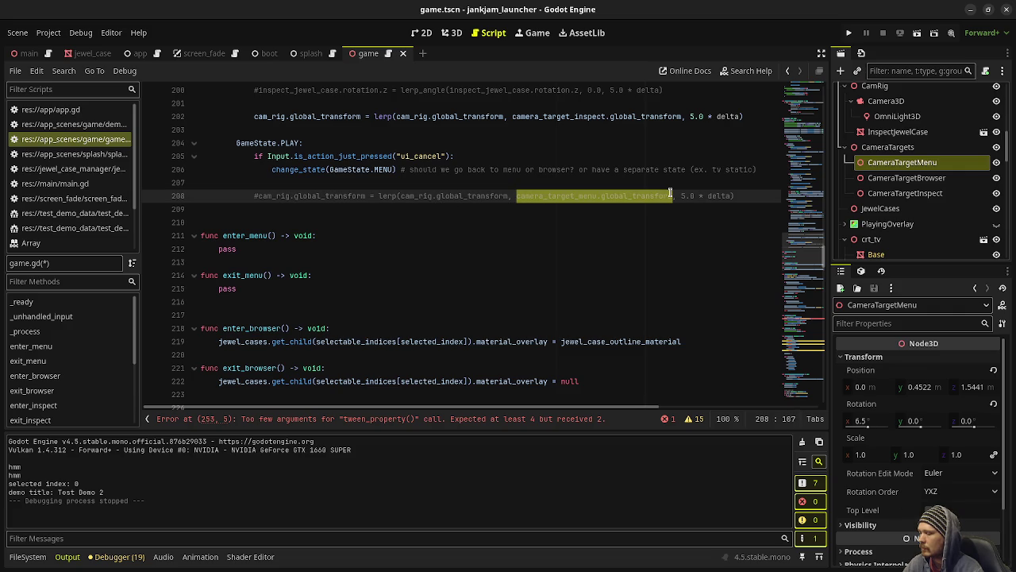
{"action": "scroll", "coordinate": [517, 268], "scroll_direction": "down", "scroll_amount": 8}
{"action": "scroll", "coordinate": [517, 268], "scroll_direction": "down", "scroll_amount": 2}
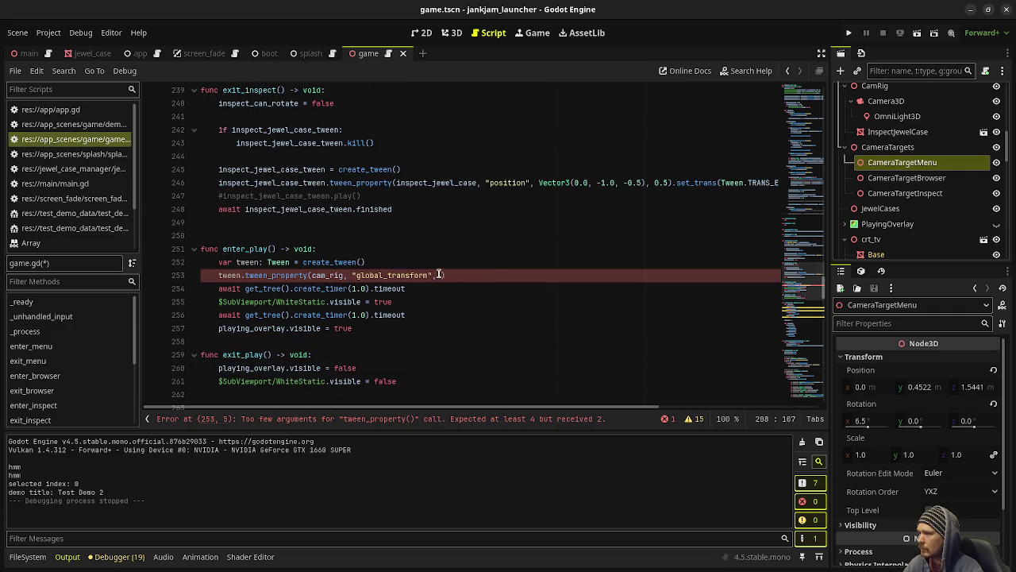
{"action": "left_click", "coordinate": [443, 272]}
{"action": "key", "text": "ctrl+v"}
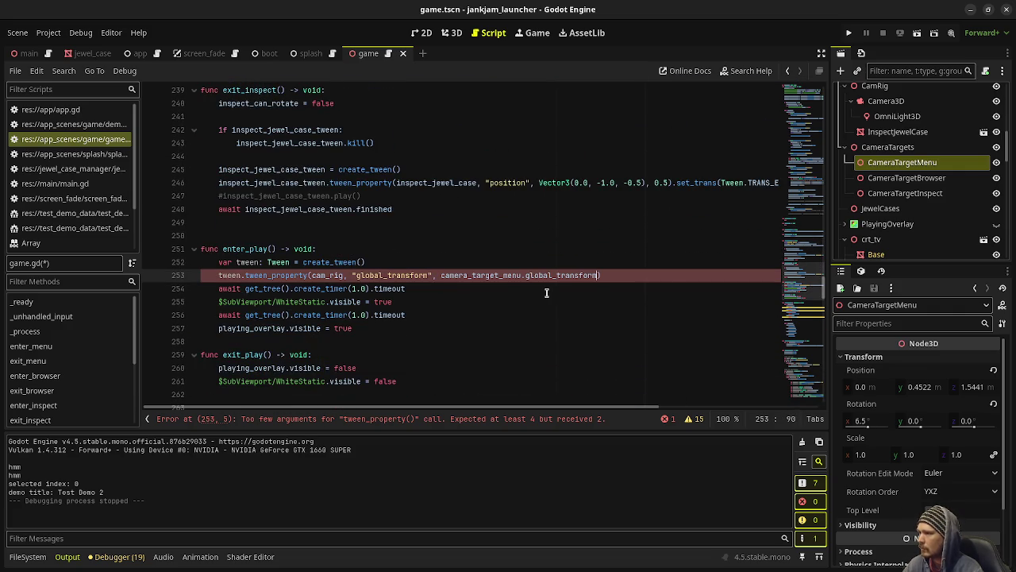
{"action": "type", "text": ", 1.0"}
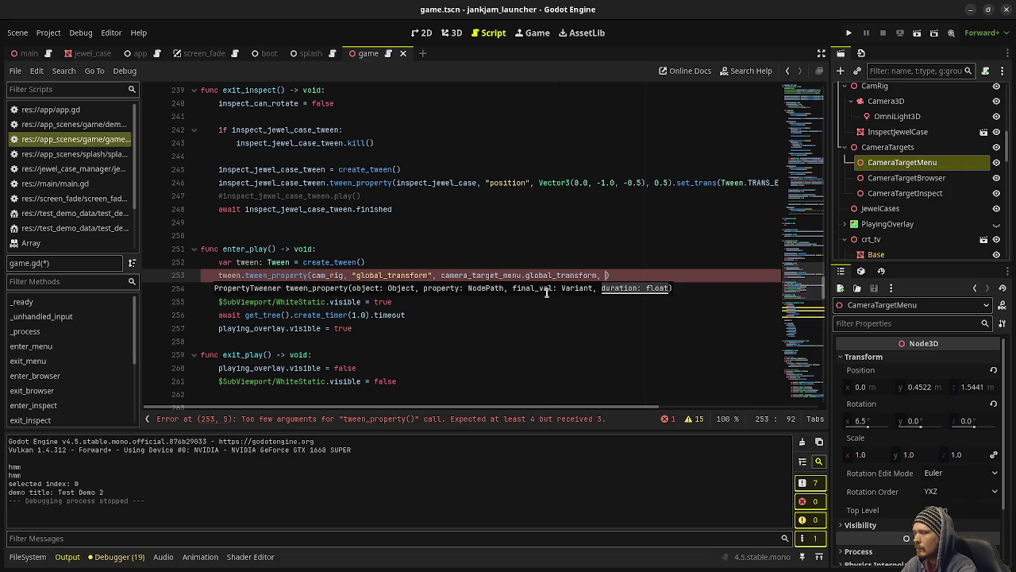
{"action": "type", "text": ")."}
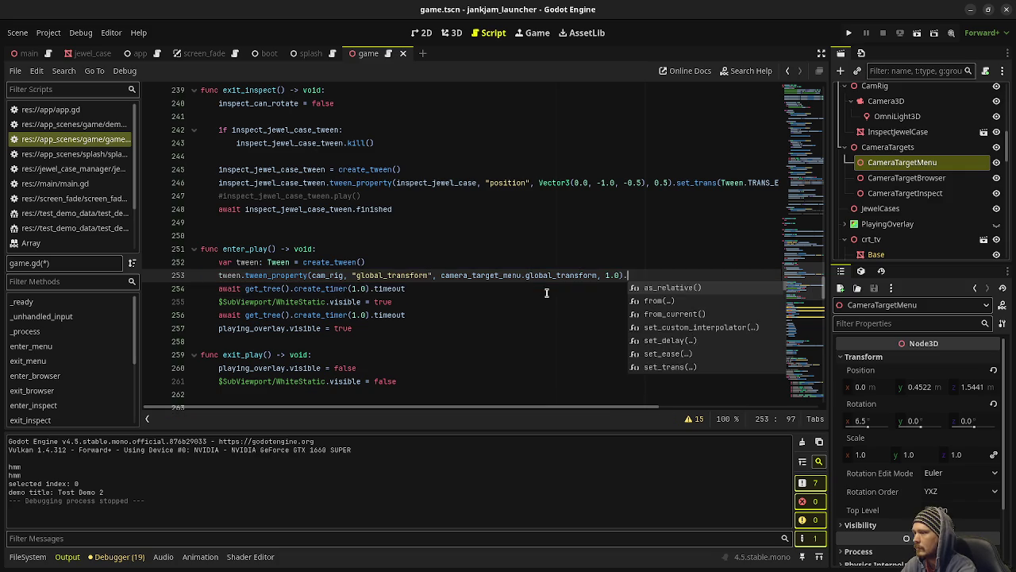
{"action": "type", "text": "set_trans(Tw"}
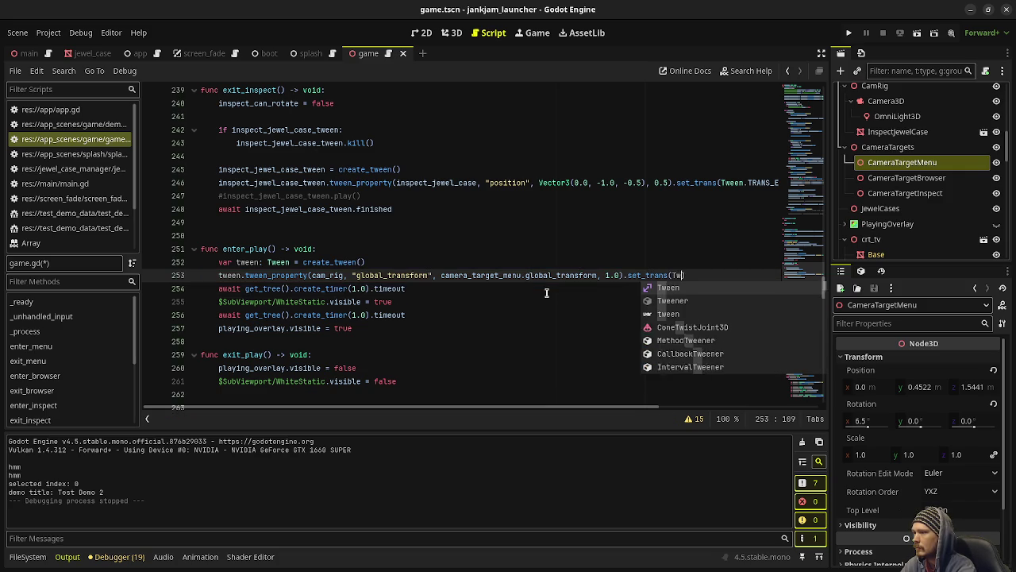
{"action": "type", "text": "een.TRANS_"}
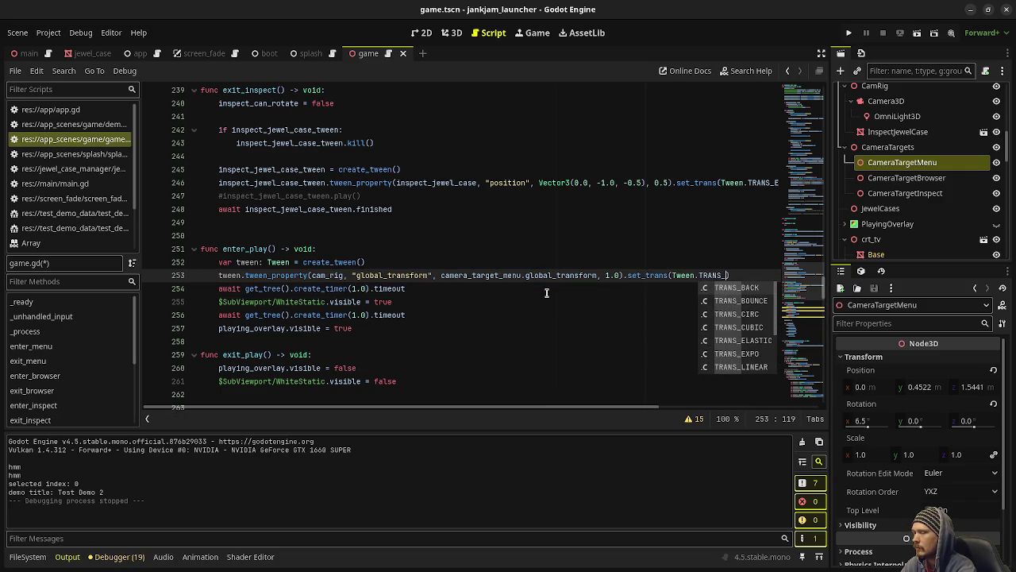
{"action": "type", "text": "LINEAR).set"}
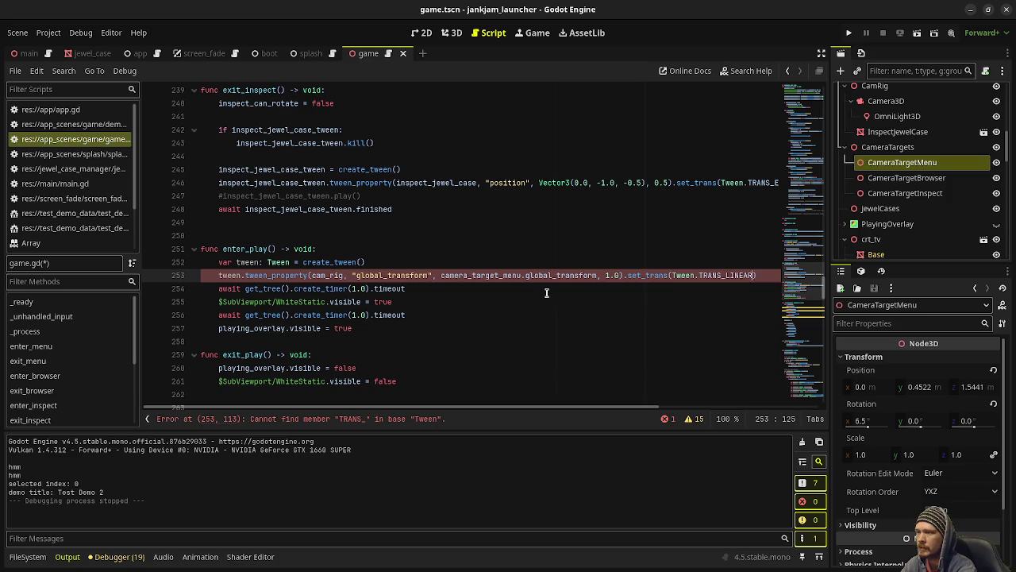
{"action": "type", "text": "_ease(Twee"}
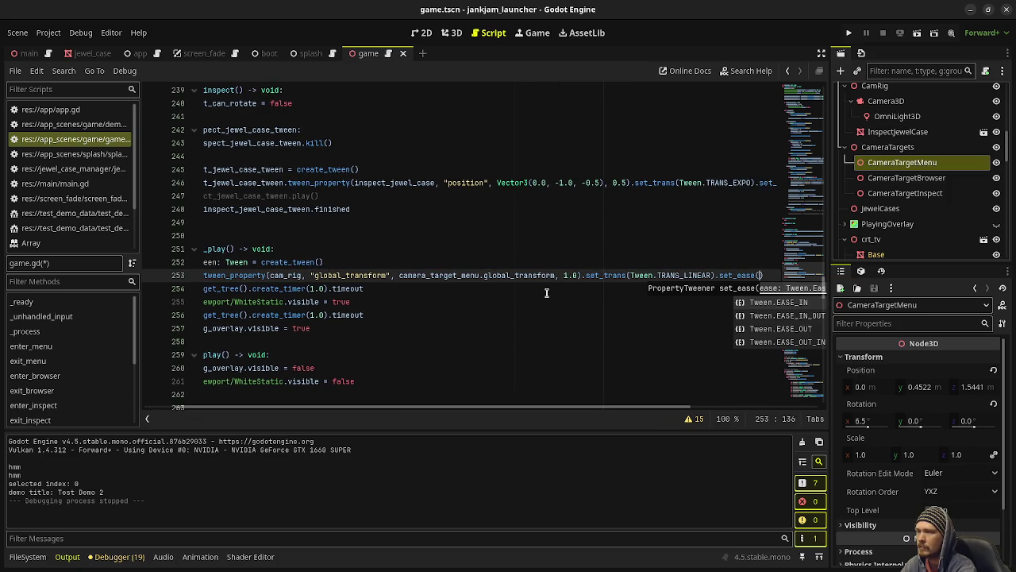
{"action": "type", "text": "n.EAST_OU"}
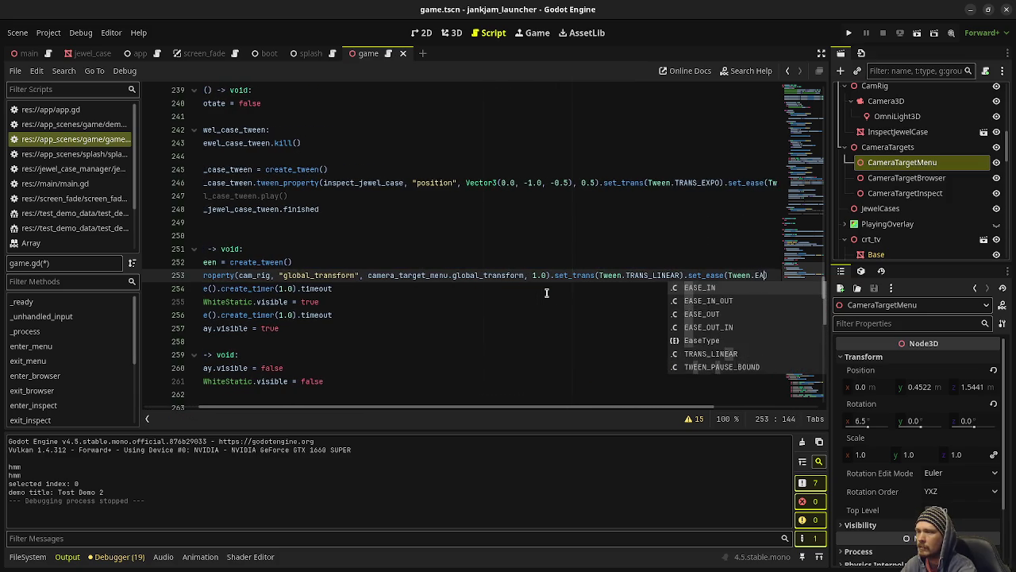
{"action": "key", "text": "BackSpace"}
{"action": "key", "text": "BackSpace"}
{"action": "type", "text": "E_OUT"}
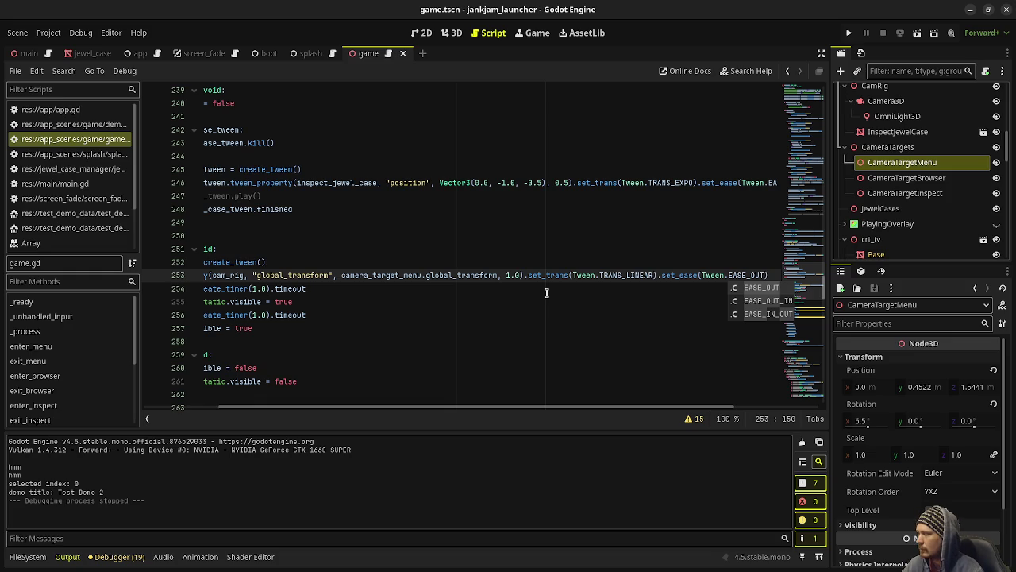
{"action": "left_click_drag", "start_coordinate": [445, 407], "coordinate": [363, 428]}
{"action": "key", "text": "F5"}
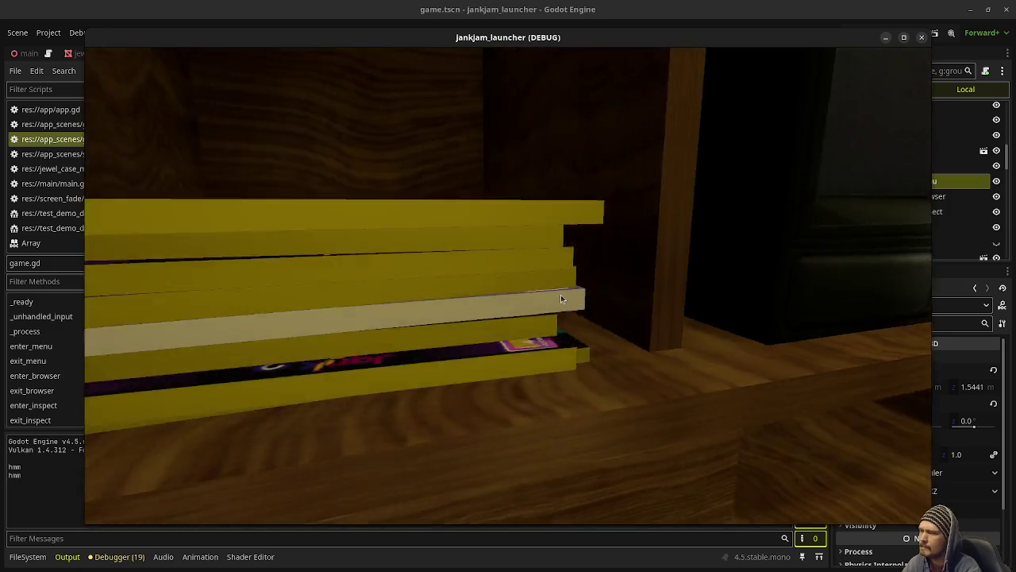
{"action": "left_click", "coordinate": [561, 299]}
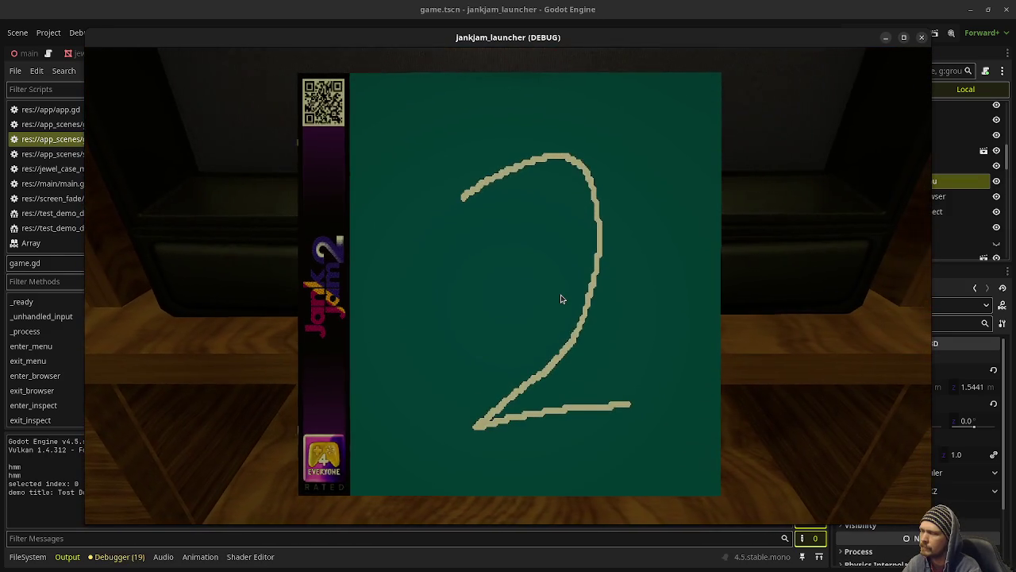
{"action": "left_click", "coordinate": [561, 298]}
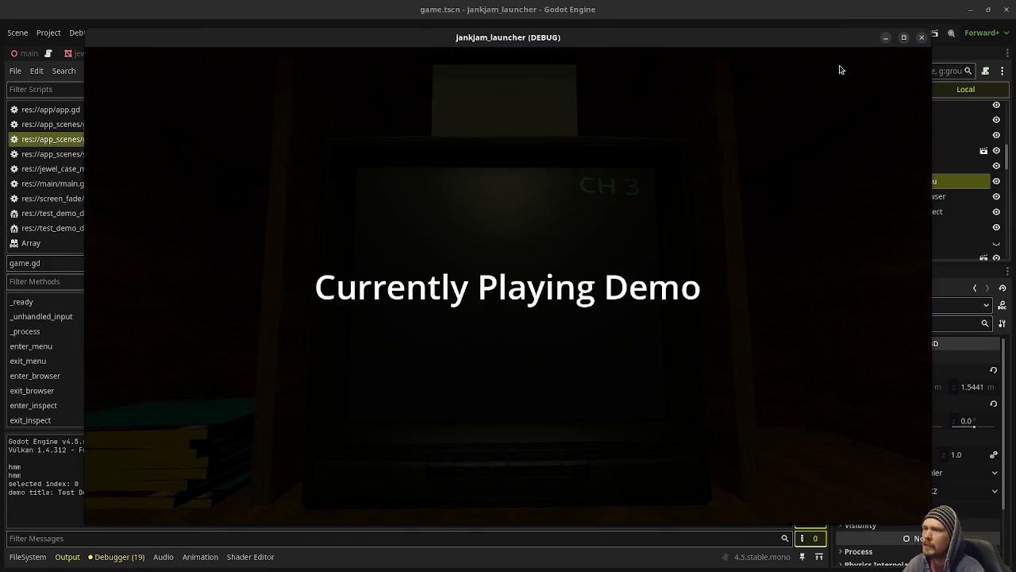
{"action": "left_click", "coordinate": [921, 38]}
{"action": "left_click", "coordinate": [413, 315]}
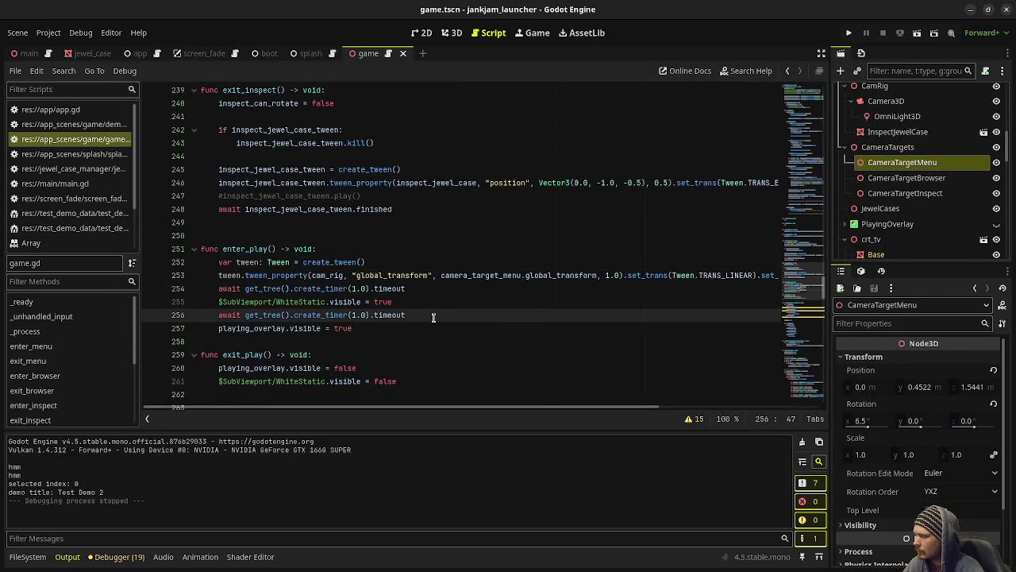
After line 256, add tween.kill() and reassign tween = create_tween().
{"action": "key", "text": "Return"}
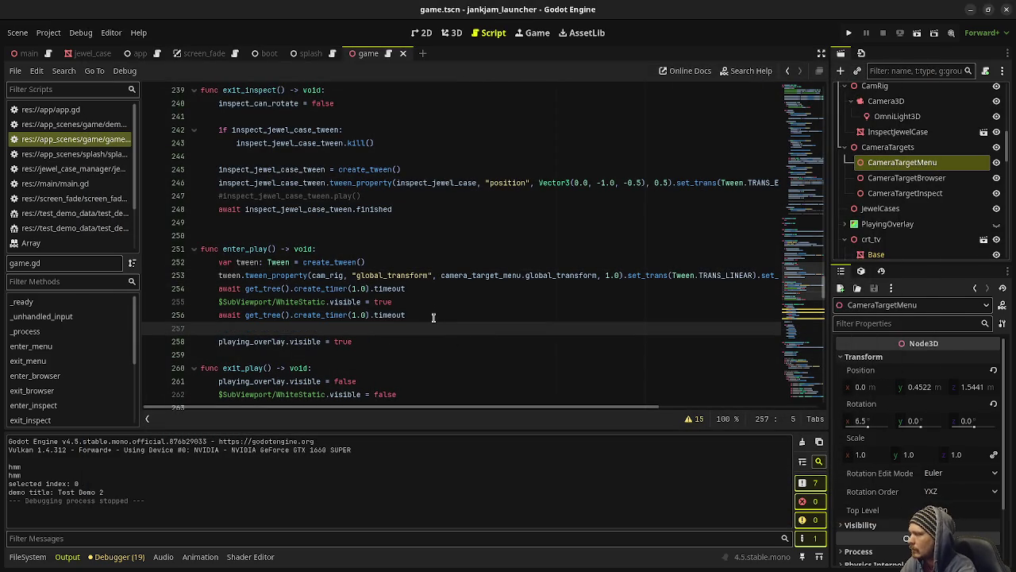
{"action": "type", "text": "tween."}
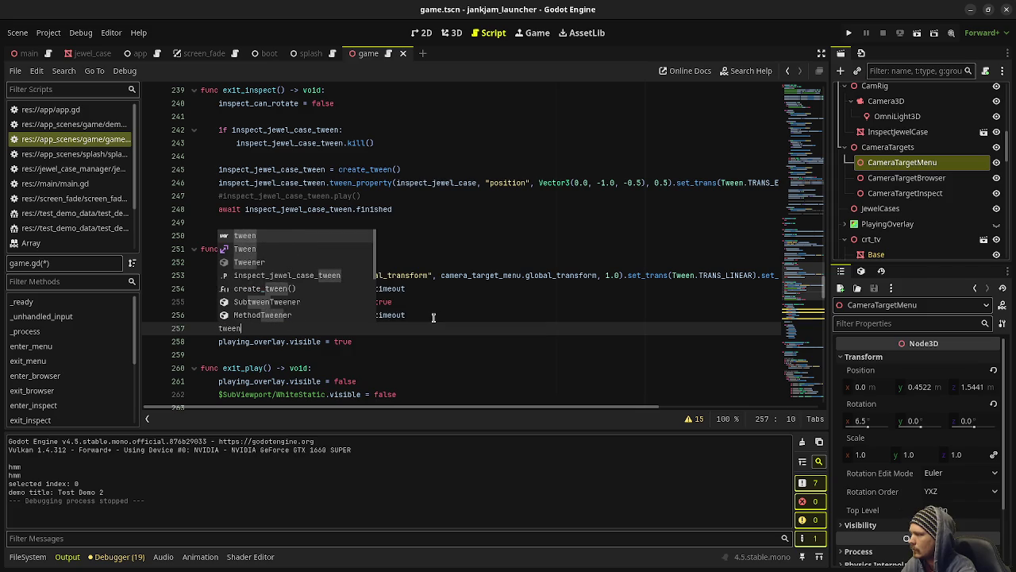
{"action": "key", "text": "BackSpace"}
{"action": "key", "text": "BackSpace"}
{"action": "key", "text": "BackSpace"}
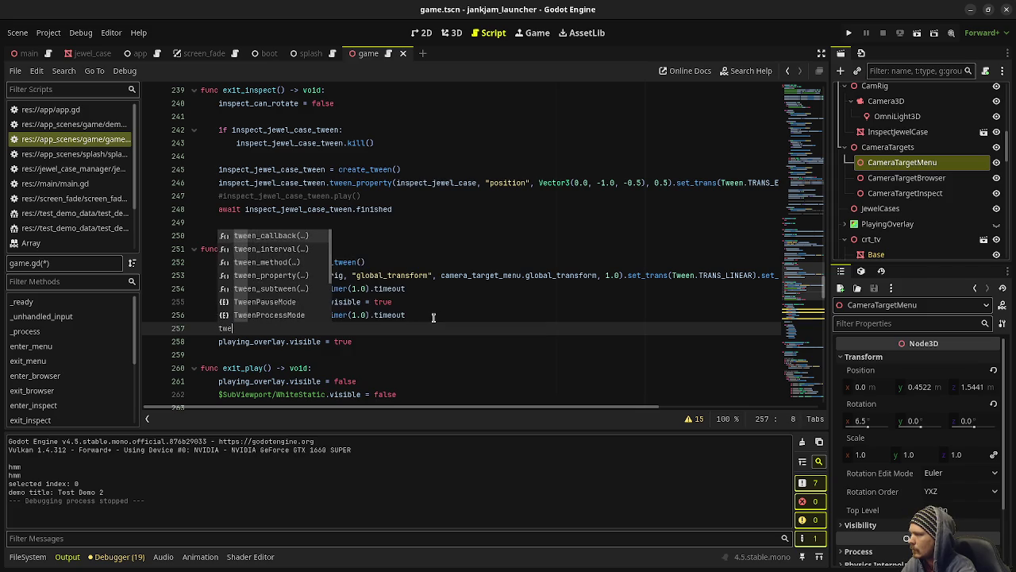
{"action": "key", "text": "BackSpace"}
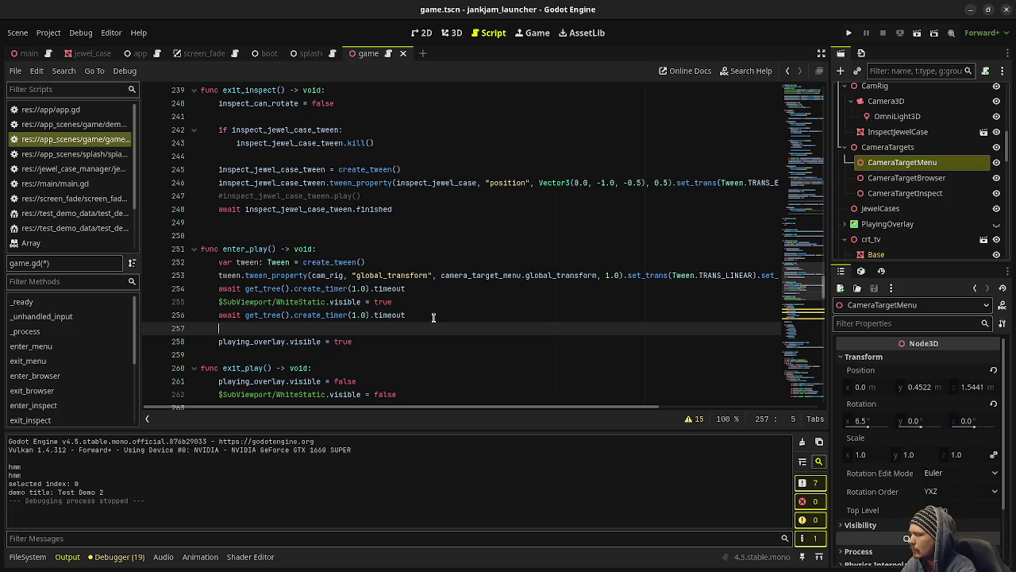
{"action": "type", "text": "tween.kil"}
{"action": "key", "text": "Return"}
{"action": "key", "text": "Return"}
{"action": "type", "text": "tween = create_twe"}
{"action": "key", "text": "Return"}
{"action": "key", "text": "Return"}
Begin a new tween.tween_property call on cam_rig's "position" property.
{"action": "type", "text": "tween."}
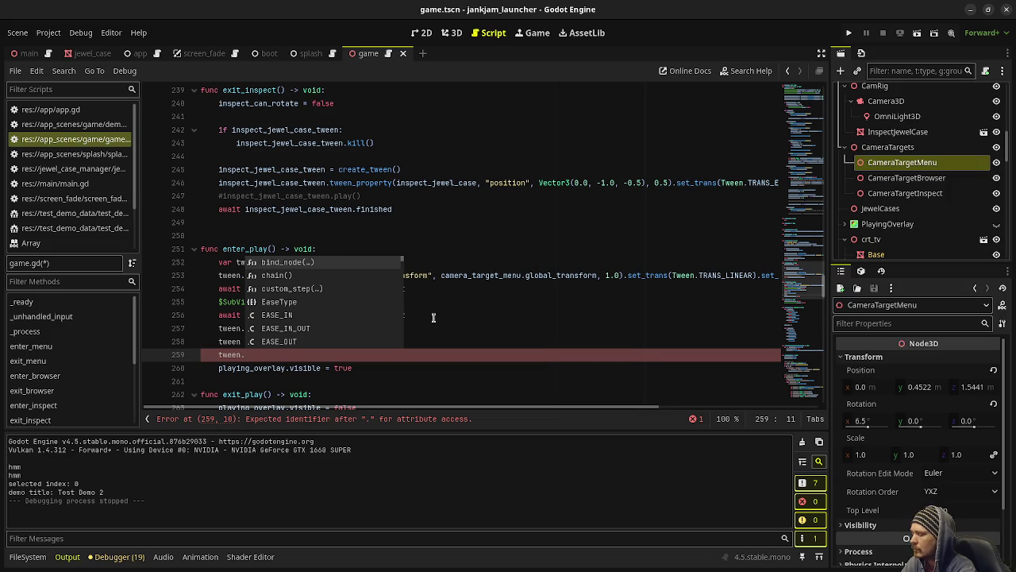
{"action": "type", "text": "tween_pro"}
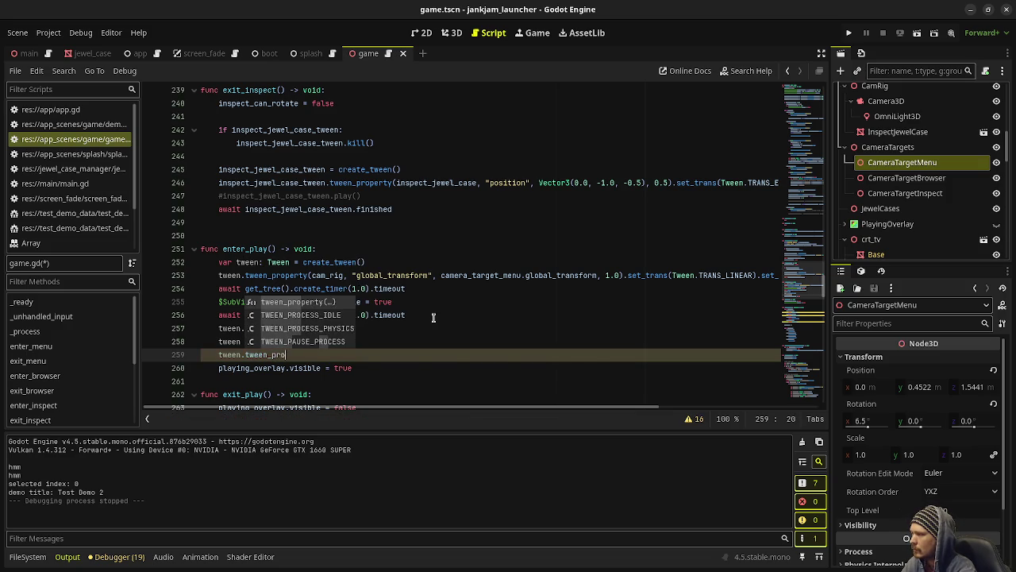
{"action": "key", "text": "Return"}
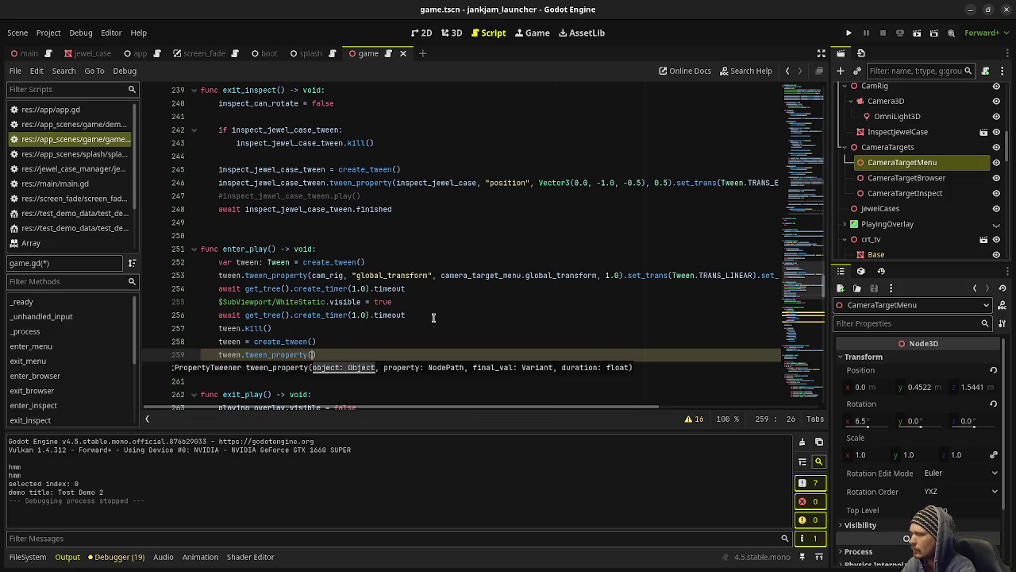
{"action": "type", "text": "cam_rig, "}
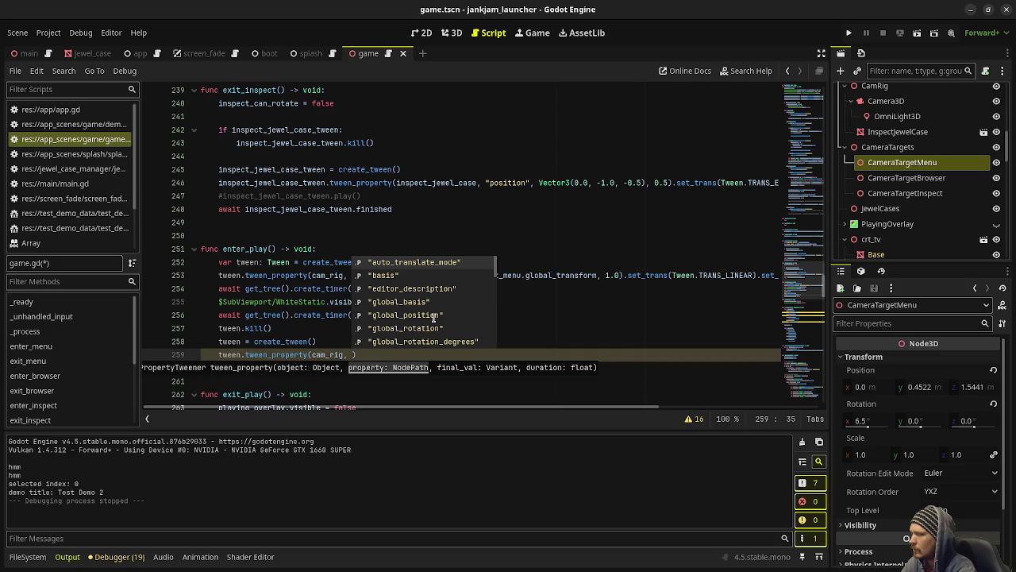
{"action": "type", "text": "\"global_"}
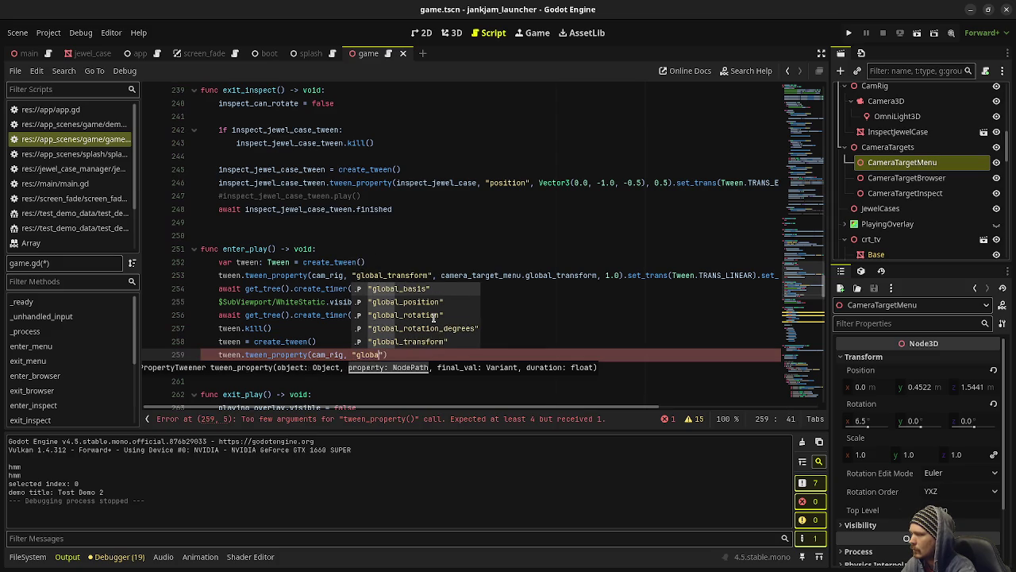
{"action": "type", "text": "transform"}
{"action": "key", "text": "BackSpace"}
{"action": "key", "text": "BackSpace"}
{"action": "key", "text": "BackSpace"}
{"action": "type", "text": "_"}
{"action": "key", "text": "BackSpace"}
{"action": "key", "text": "BackSpace"}
{"action": "key", "text": "BackSpace"}
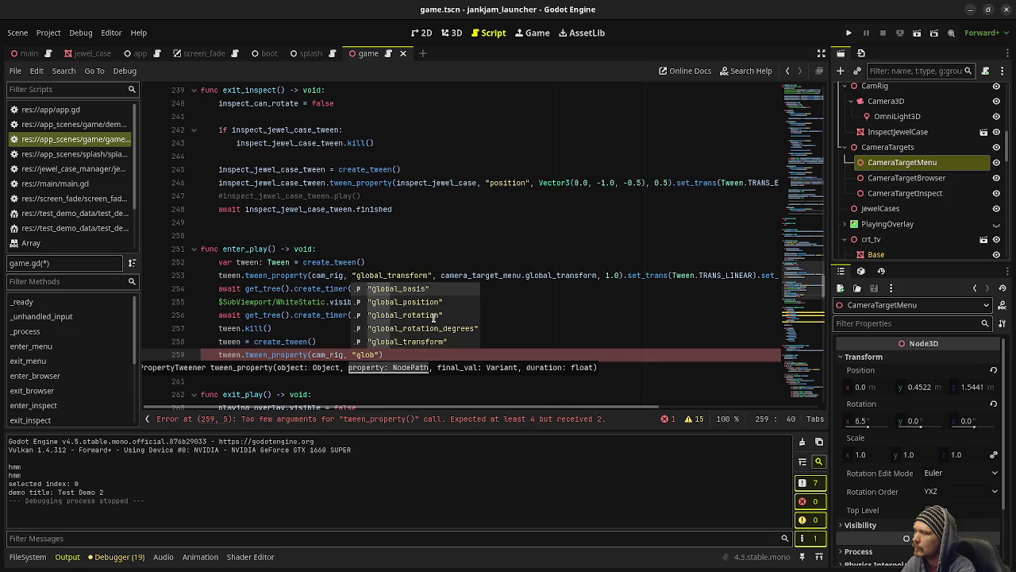
{"action": "type", "text": "position"}
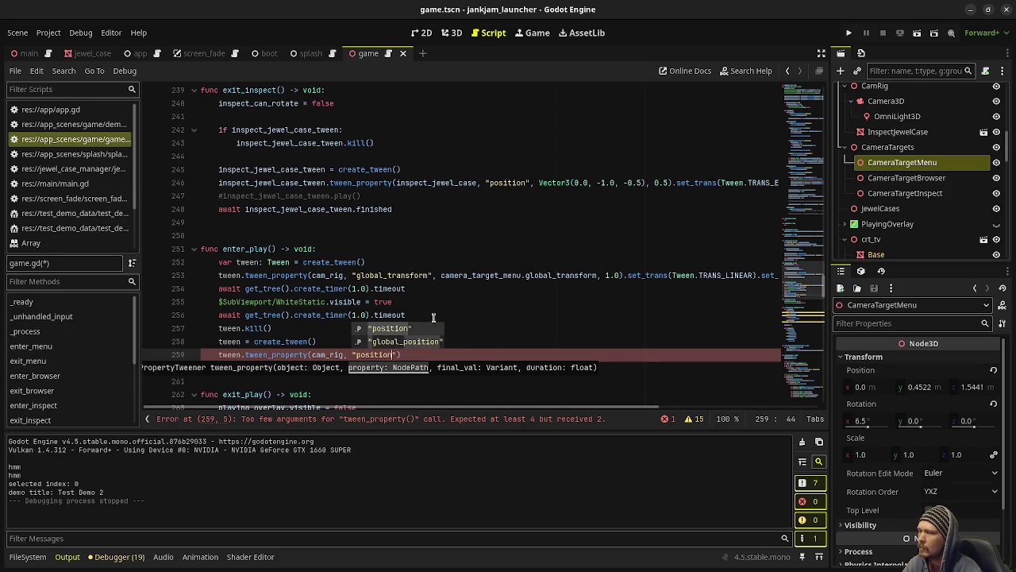
Add a Node3D child under CameraTargets, name it, then delete it again.
{"action": "left_click", "coordinate": [900, 150]}
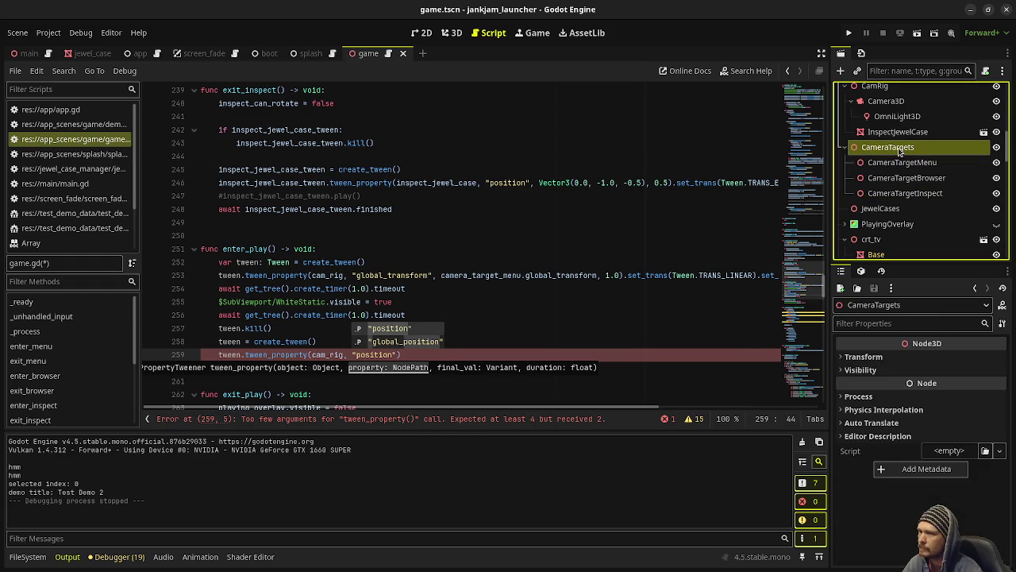
{"action": "key", "text": "ctrl+a"}
{"action": "type", "text": "node3d"}
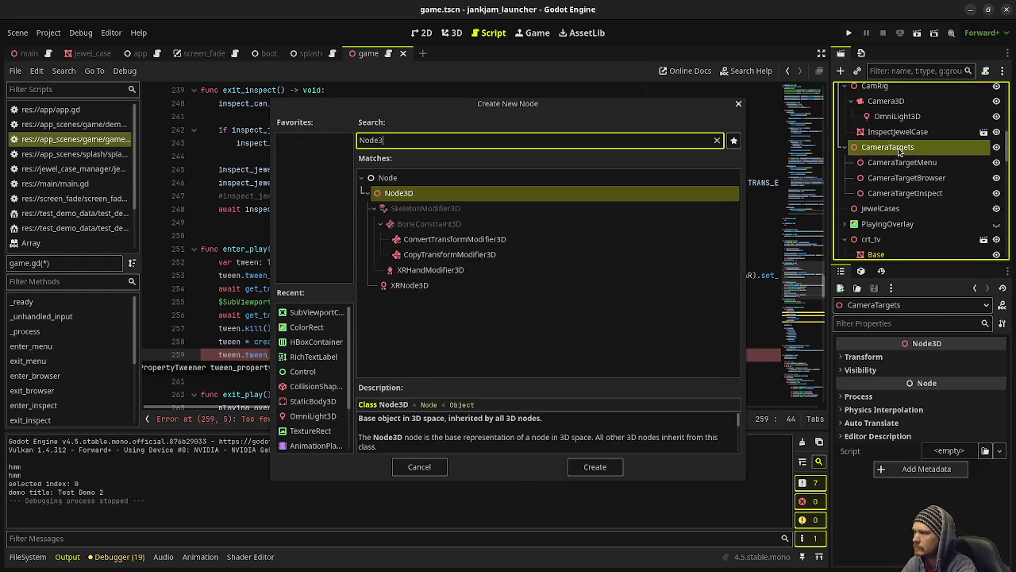
{"action": "key", "text": "Return"}
{"action": "key", "text": "F2"}
{"action": "type", "text": "Camera"}
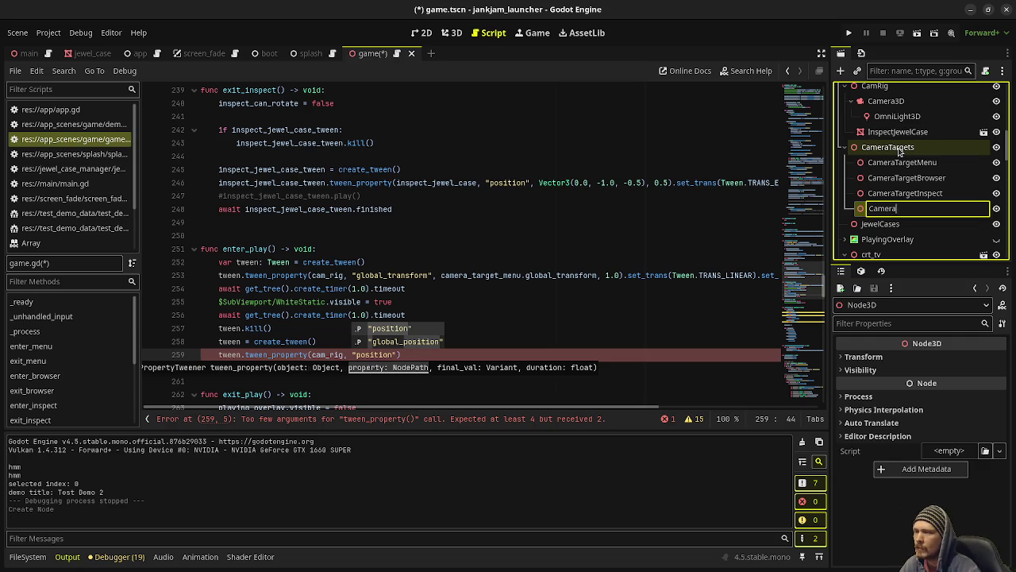
{"action": "key", "text": "Return"}
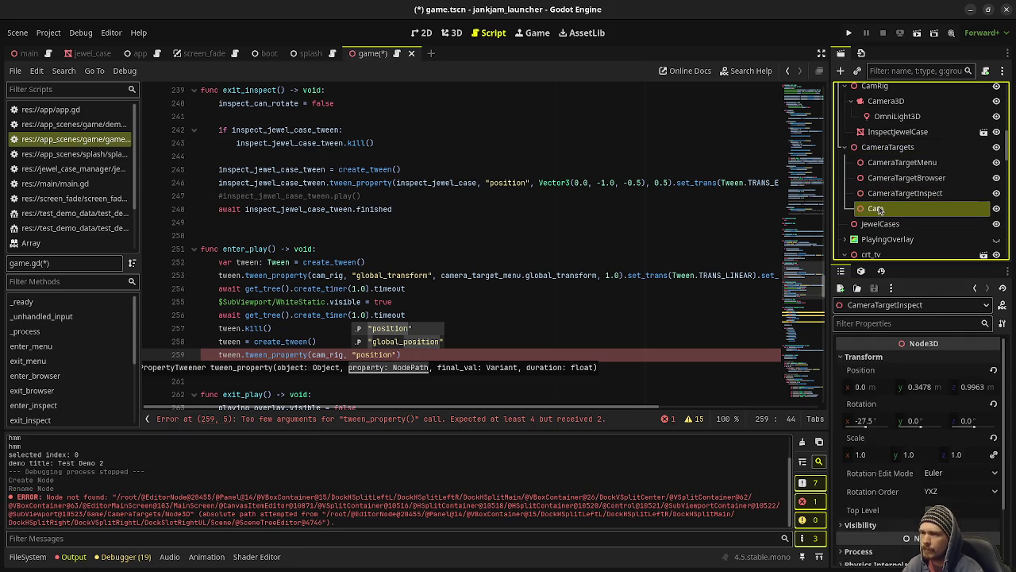
{"action": "right_click", "coordinate": [878, 208]}
{"action": "left_click", "coordinate": [874, 529]}
{"action": "left_click", "coordinate": [556, 313]}
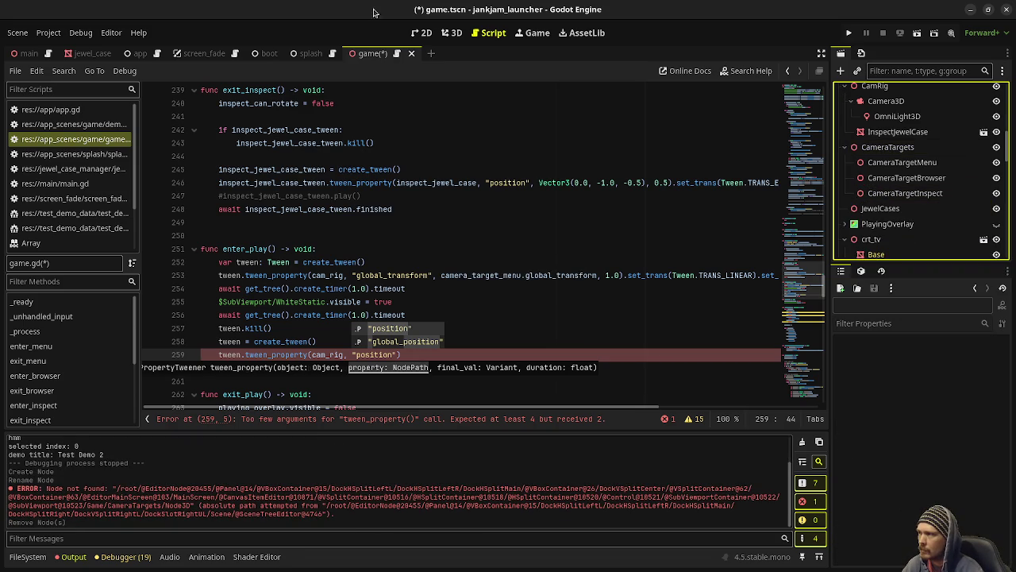
In the 3D scene view, duplicate the CameraTargetMenu node.
{"action": "left_click", "coordinate": [452, 32]}
{"action": "left_click", "coordinate": [901, 162]}
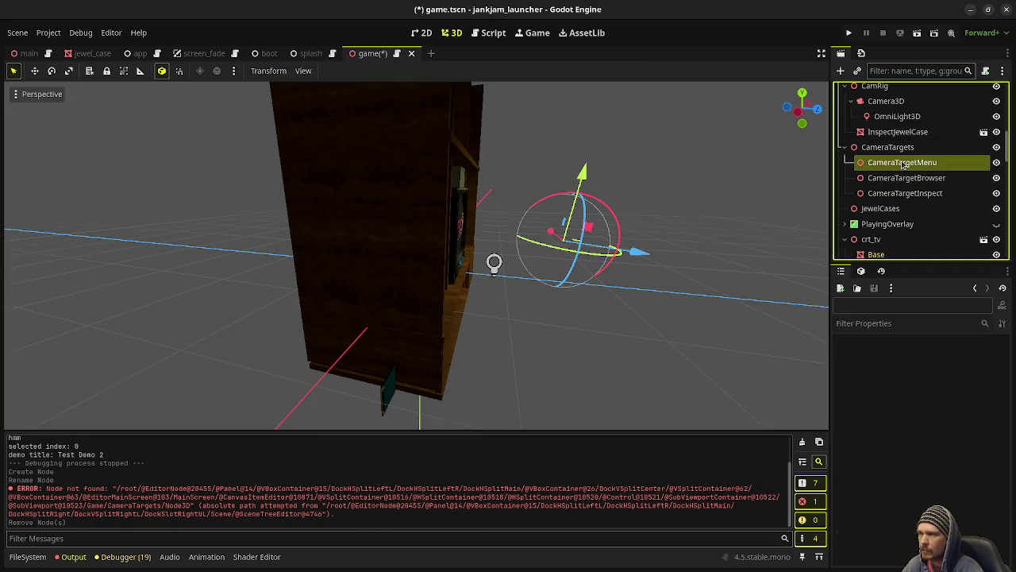
{"action": "key", "text": "ctrl+d"}
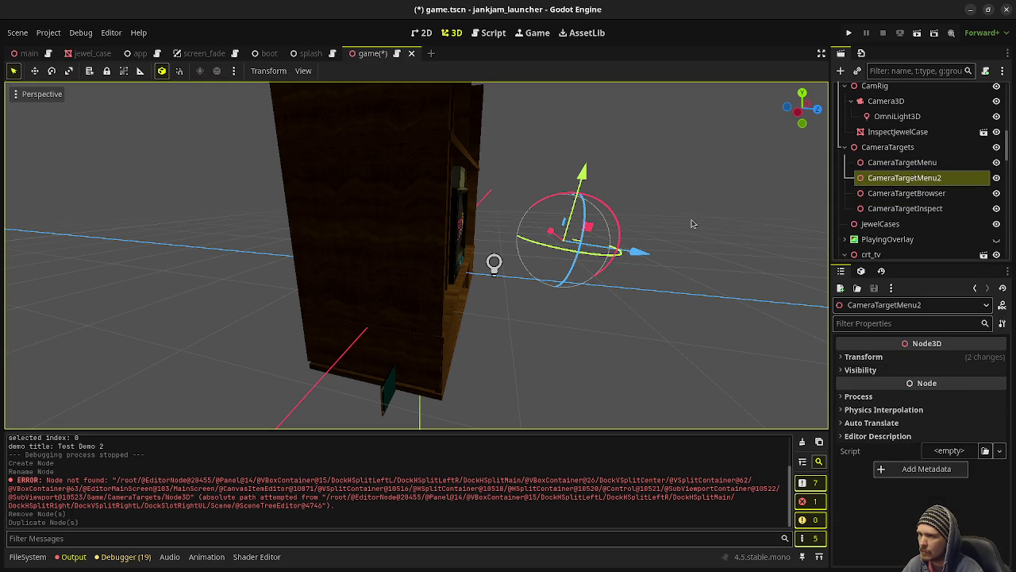
Rename the duplicate to CameraTargetViewTV and move it below CameraTargetInspect.
{"action": "key", "text": "F2"}
{"action": "type", "text": "ViewTV"}
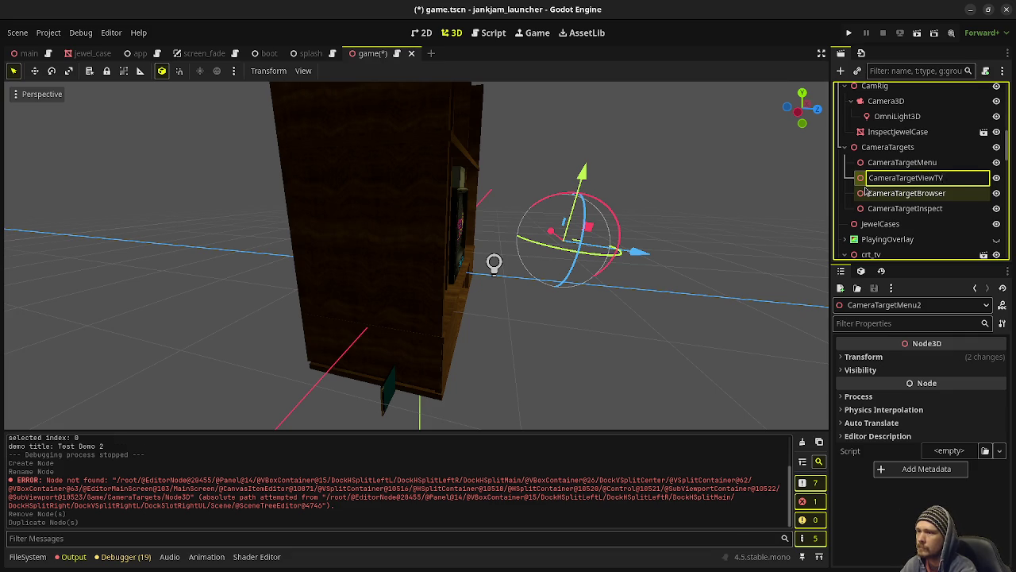
{"action": "key", "text": "Return"}
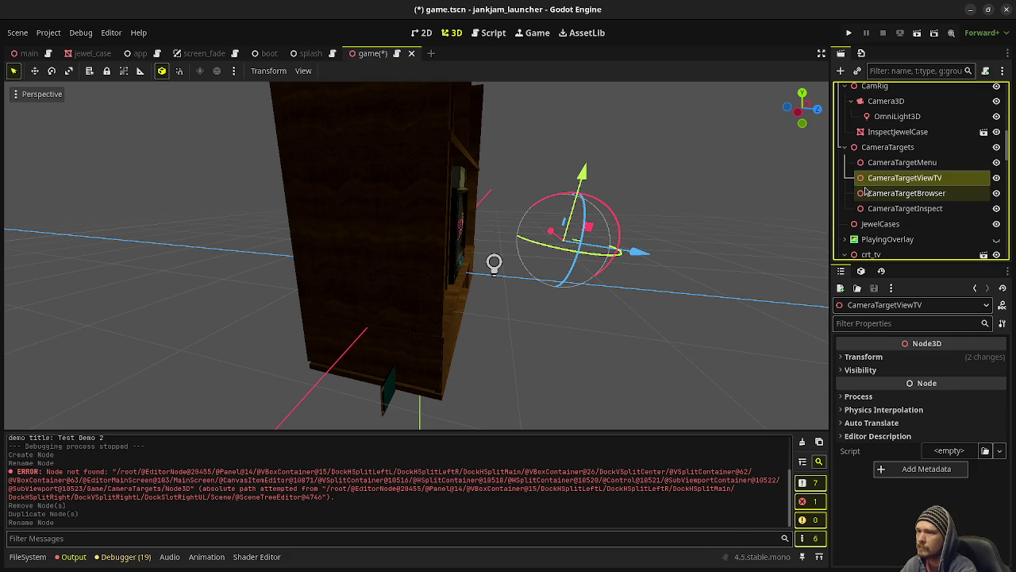
{"action": "mouse_move", "coordinate": [866, 191]}
{"action": "left_mouse_down"}
{"action": "mouse_move", "coordinate": [881, 176]}
{"action": "mouse_move", "coordinate": [881, 151]}
{"action": "mouse_move", "coordinate": [874, 213]}
{"action": "left_mouse_up"}
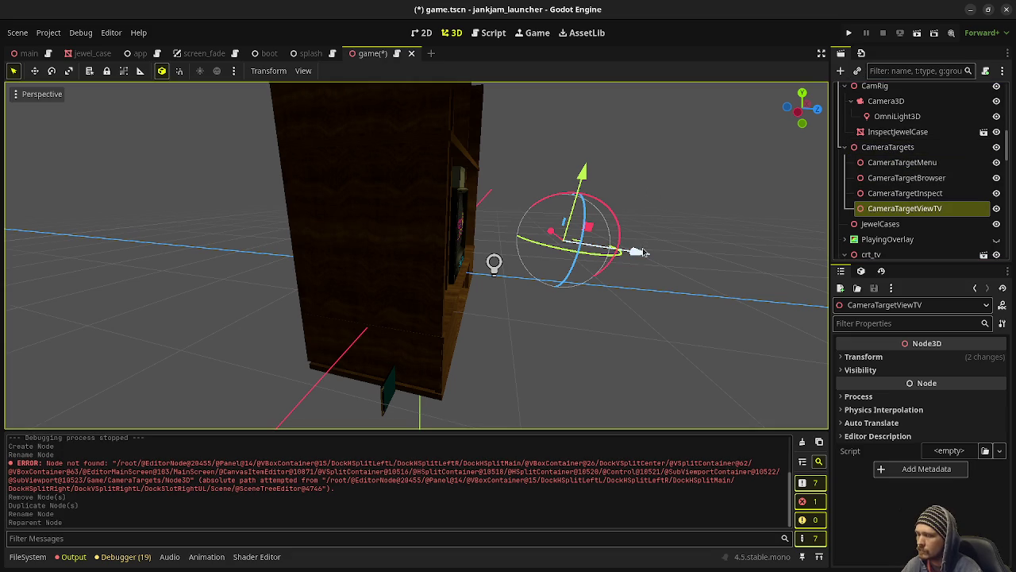
Zero CameraTargetViewTV's rotation, move it along Z toward the TV, and save the scene.
{"action": "left_click", "coordinate": [887, 358]}
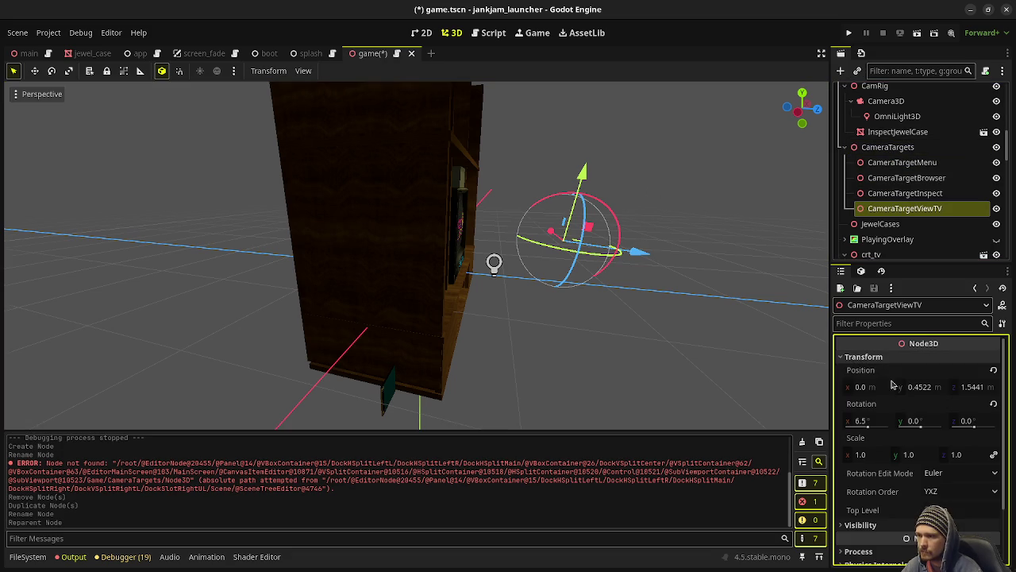
{"action": "left_click", "coordinate": [993, 404]}
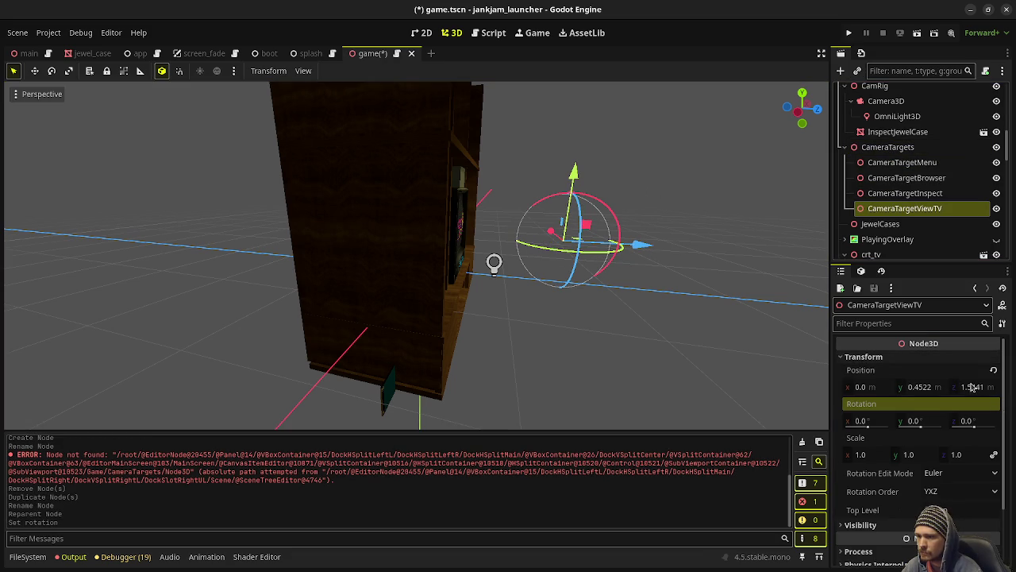
{"action": "mouse_move", "coordinate": [644, 250]}
{"action": "left_mouse_down"}
{"action": "mouse_move", "coordinate": [545, 254]}
{"action": "mouse_move", "coordinate": [580, 277]}
{"action": "mouse_move", "coordinate": [622, 262]}
{"action": "left_mouse_up"}
{"action": "key", "text": "ctrl+s"}
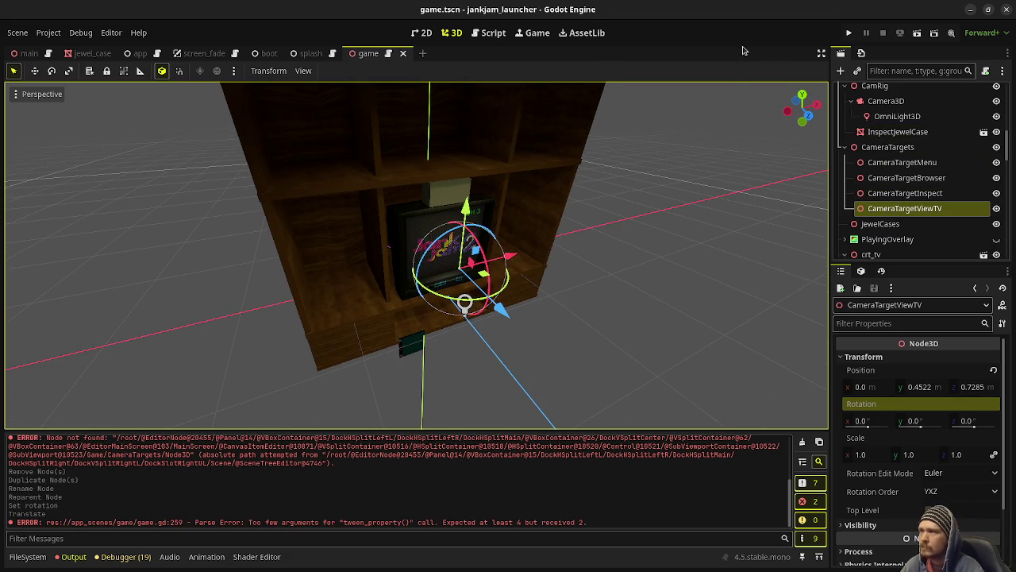
{"action": "left_click", "coordinate": [487, 32]}
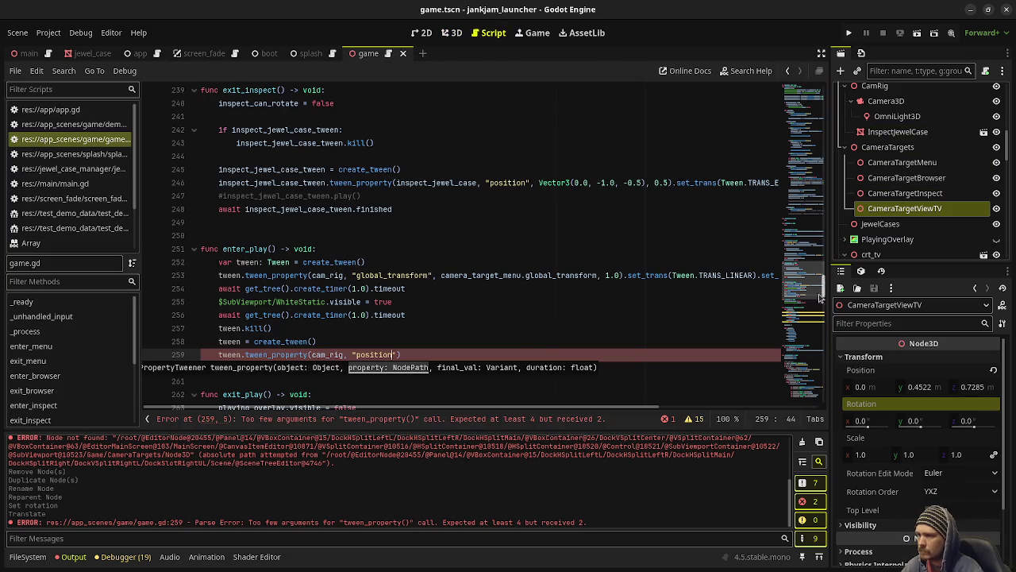
Add an onready reference to CameraTargetViewTV below the camera target declarations and save.
{"action": "scroll", "coordinate": [807, 287], "scroll_direction": "up", "scroll_amount": 20}
{"action": "scroll", "coordinate": [437, 270], "scroll_direction": "down", "scroll_amount": 3}
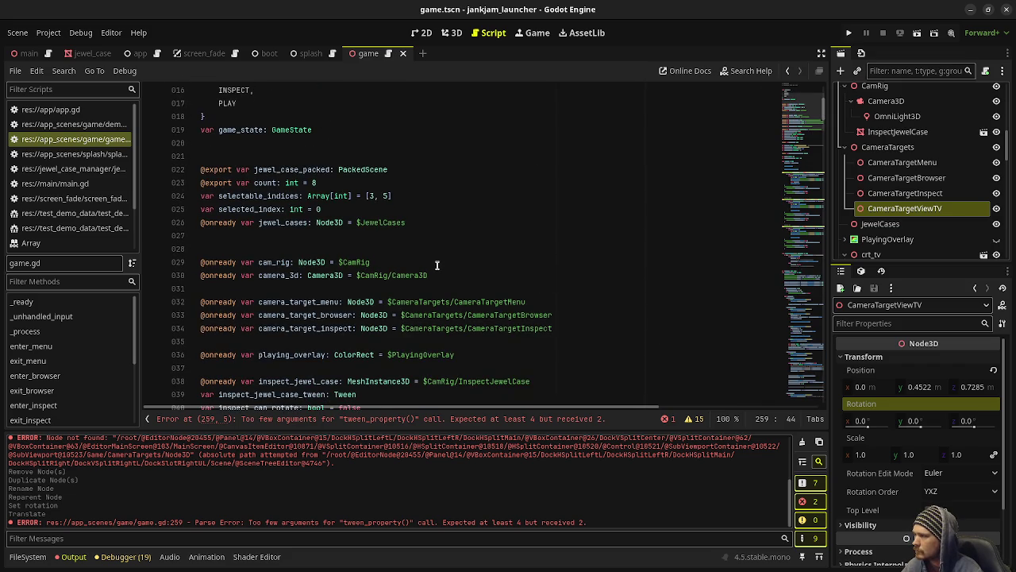
{"action": "left_click", "coordinate": [562, 328]}
{"action": "key", "text": "Return"}
{"action": "type", "text": "@"}
{"action": "key", "text": "BackSpace"}
{"action": "mouse_move", "coordinate": [901, 208]}
{"action": "left_mouse_down"}
{"action": "mouse_move", "coordinate": [465, 270]}
{"action": "mouse_move", "coordinate": [333, 352]}
{"action": "mouse_move", "coordinate": [347, 342]}
{"action": "left_mouse_up"}
{"action": "key", "text": "ctrl+s"}
Tween cam_rig's global_transform to camera_target_view_tv over 1.0 s with TRANS_EXPO and EASE_IN.
{"action": "scroll", "coordinate": [475, 330], "scroll_direction": "down", "scroll_amount": 18}
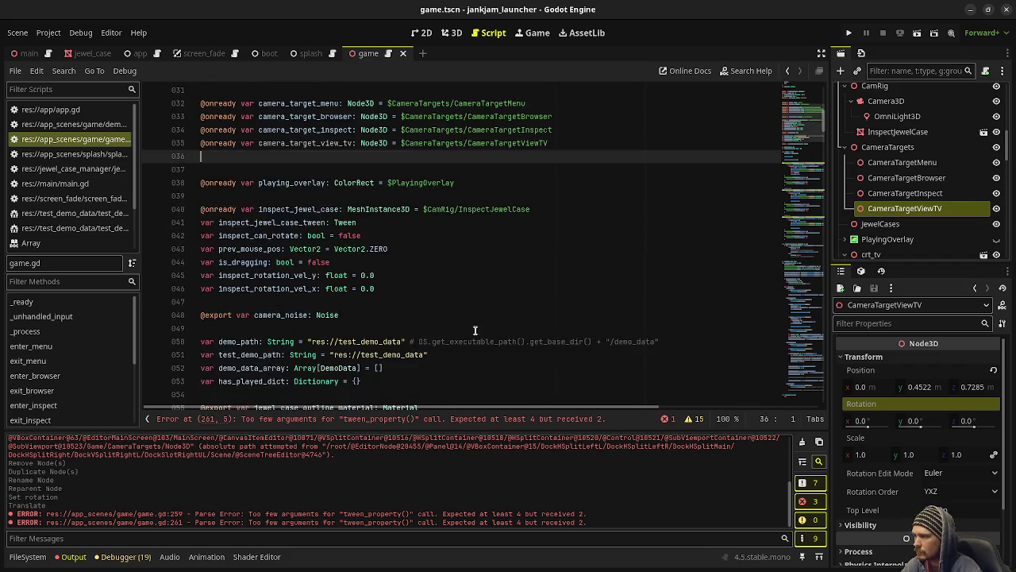
{"action": "scroll", "coordinate": [475, 330], "scroll_direction": "down", "scroll_amount": 20}
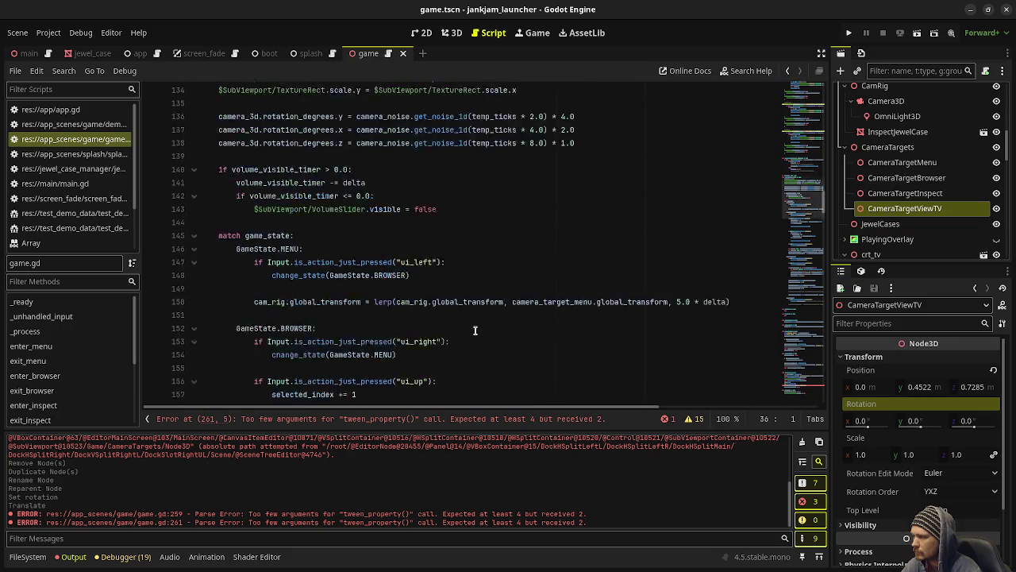
{"action": "scroll", "coordinate": [475, 330], "scroll_direction": "down", "scroll_amount": 20}
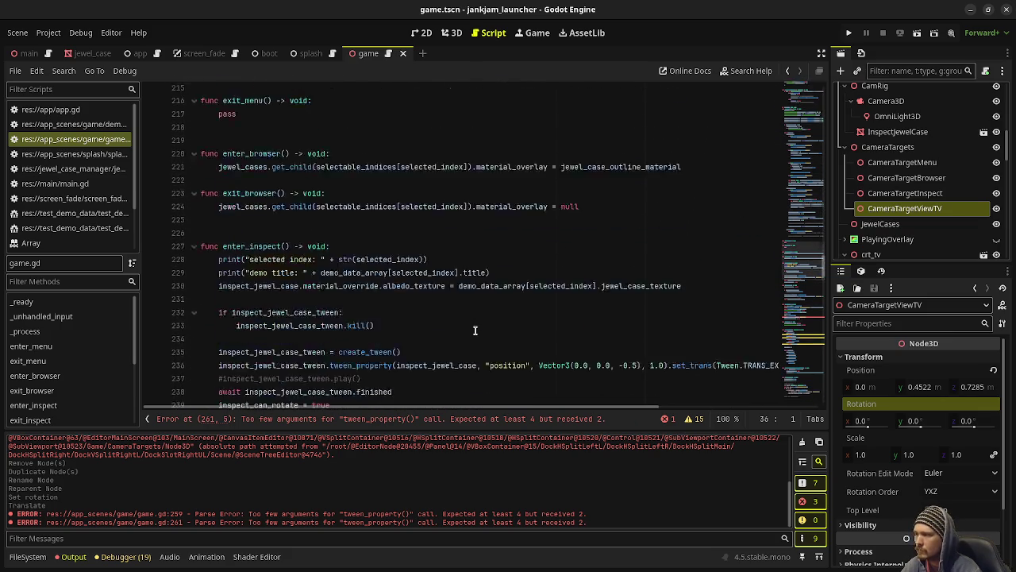
{"action": "scroll", "coordinate": [475, 331], "scroll_direction": "down", "scroll_amount": 2}
{"action": "scroll", "coordinate": [401, 236], "scroll_direction": "up", "scroll_amount": 2}
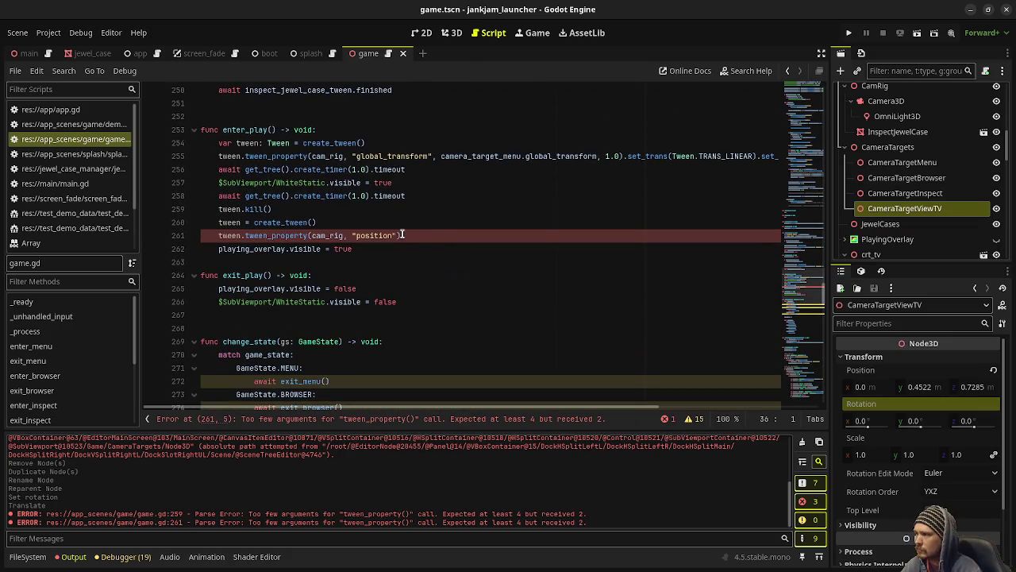
{"action": "left_click", "coordinate": [396, 235]}
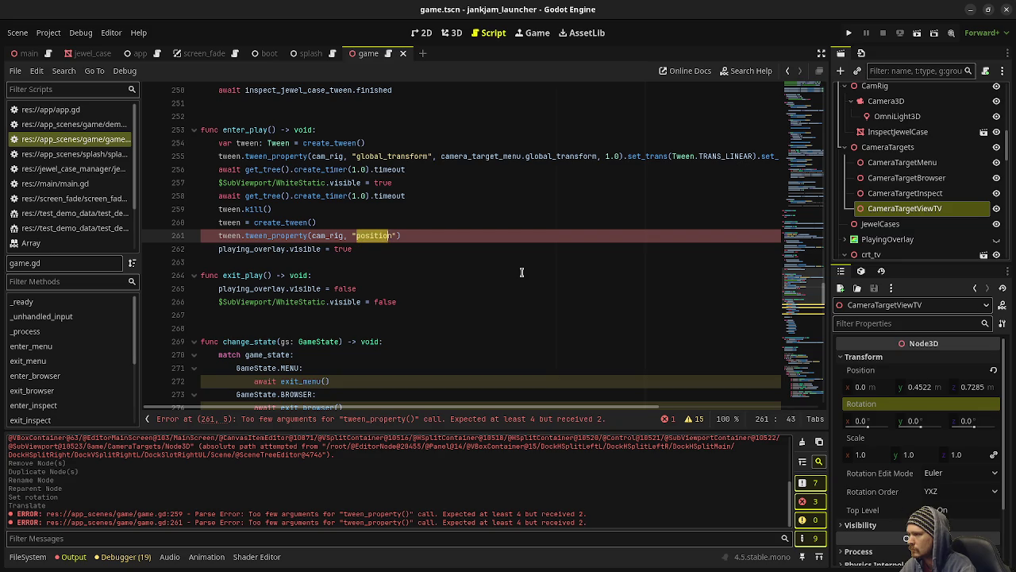
{"action": "type", "text": "global_transfo"}
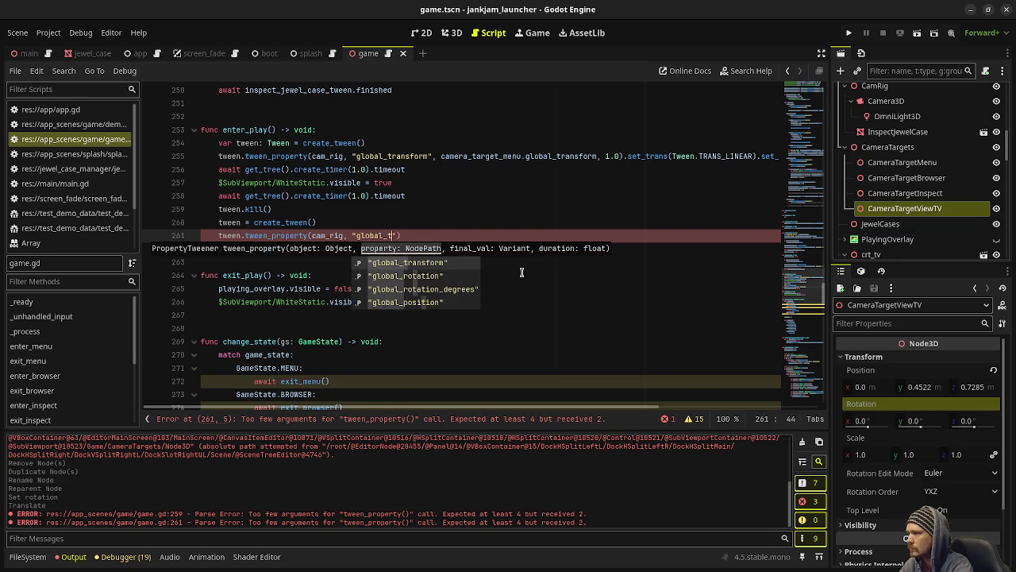
{"action": "key", "text": "Return"}
{"action": "type", "text": "camera_target"}
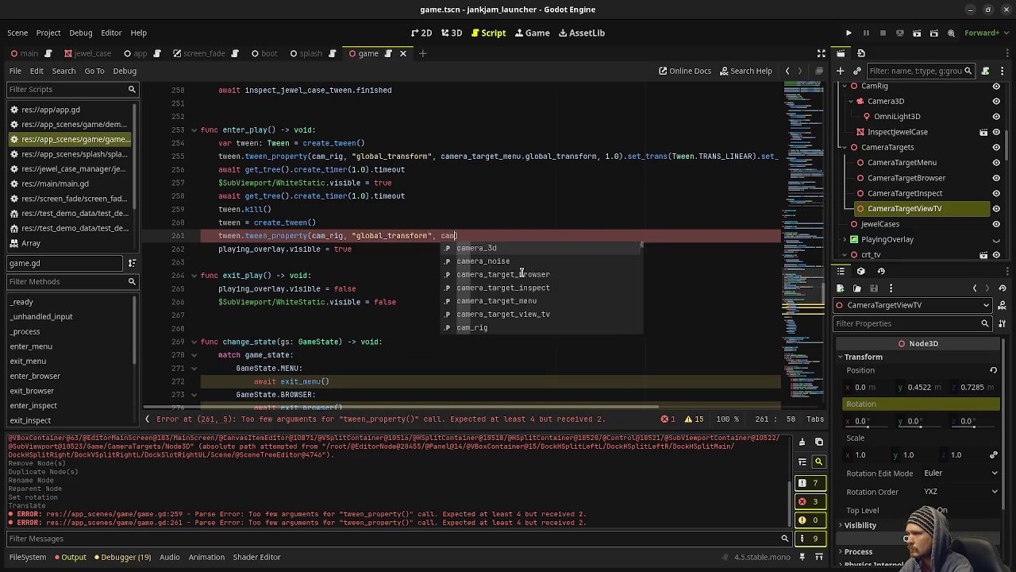
{"action": "key", "text": "Down"}
{"action": "key", "text": "Down"}
{"action": "key", "text": "Down"}
{"action": "key", "text": "Up"}
{"action": "key", "text": "Return"}
{"action": "type", "text": ".global_transform"}
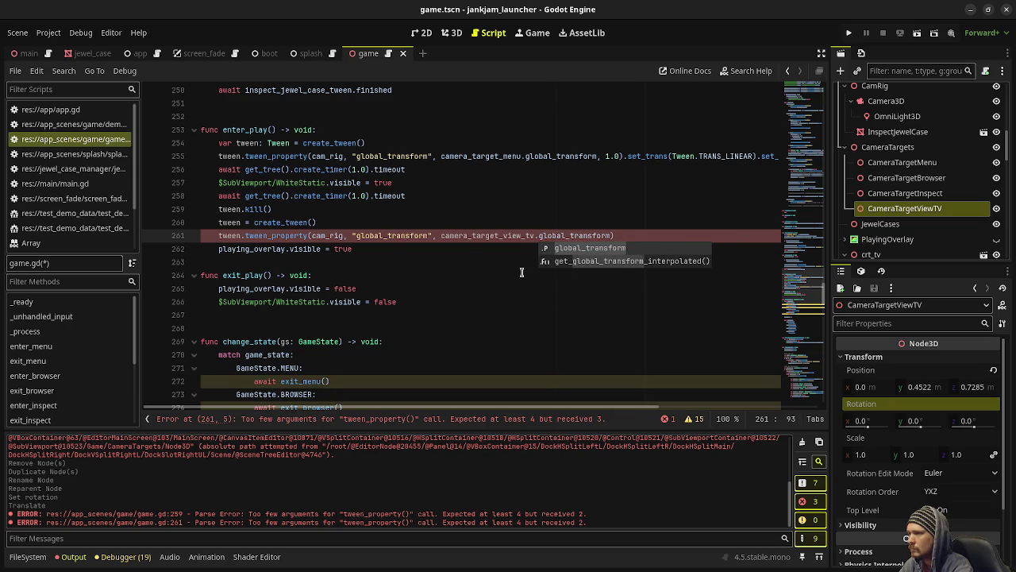
{"action": "type", "text": ", 1.0).set_trans"}
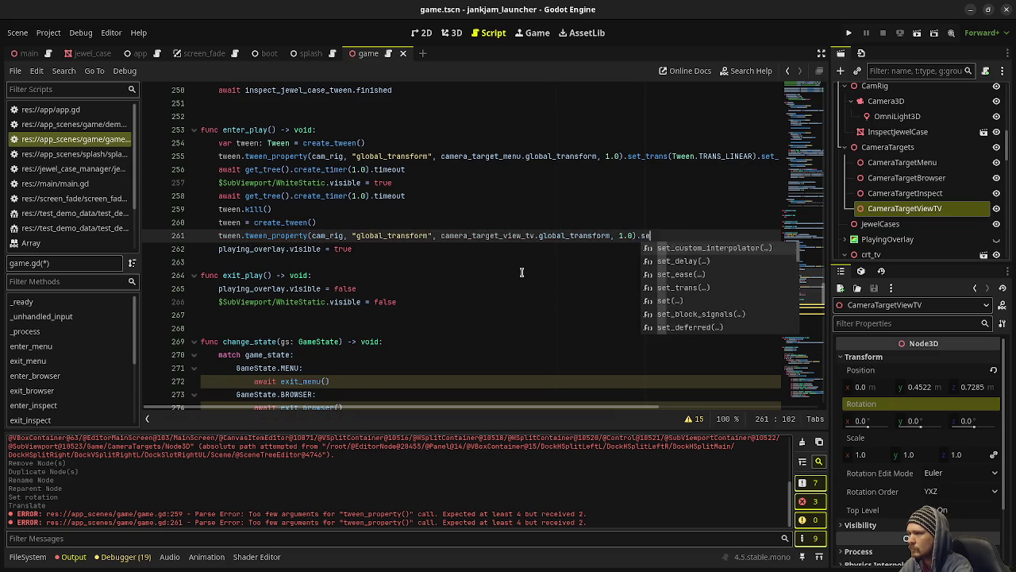
{"action": "type", "text": "(Tween"}
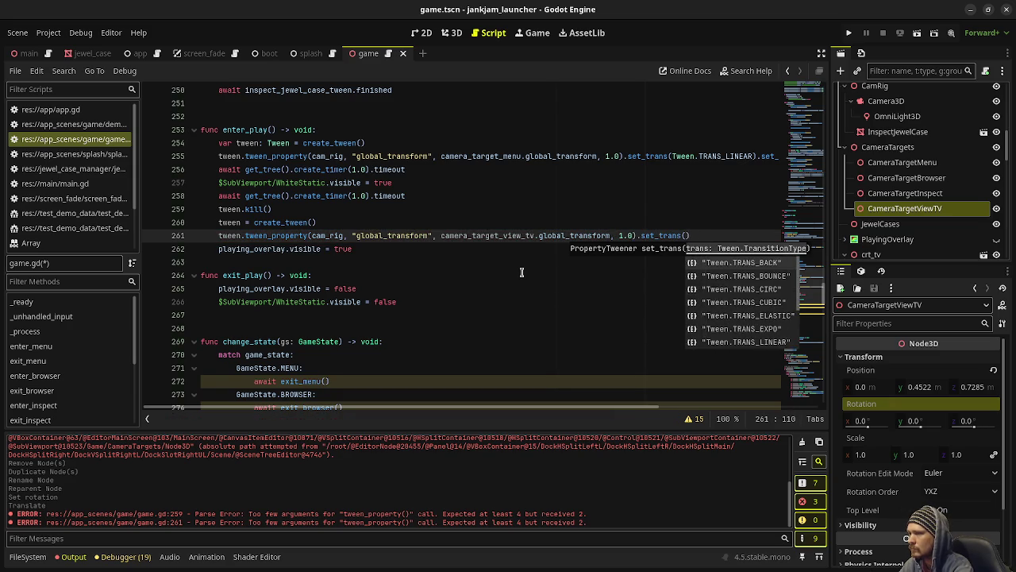
{"action": "type", "text": ".TRANS_"}
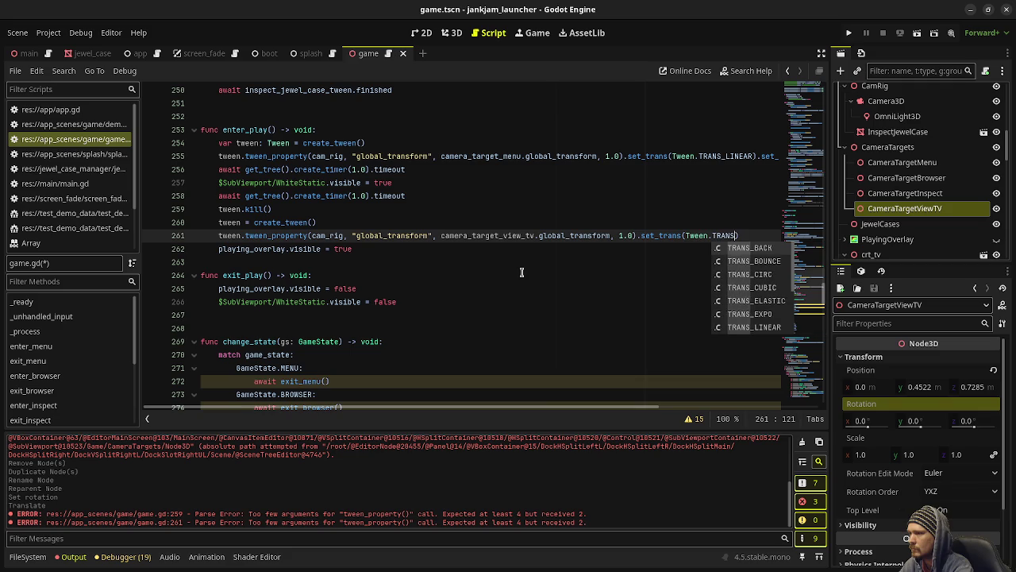
{"action": "type", "text": "EXPO).set"}
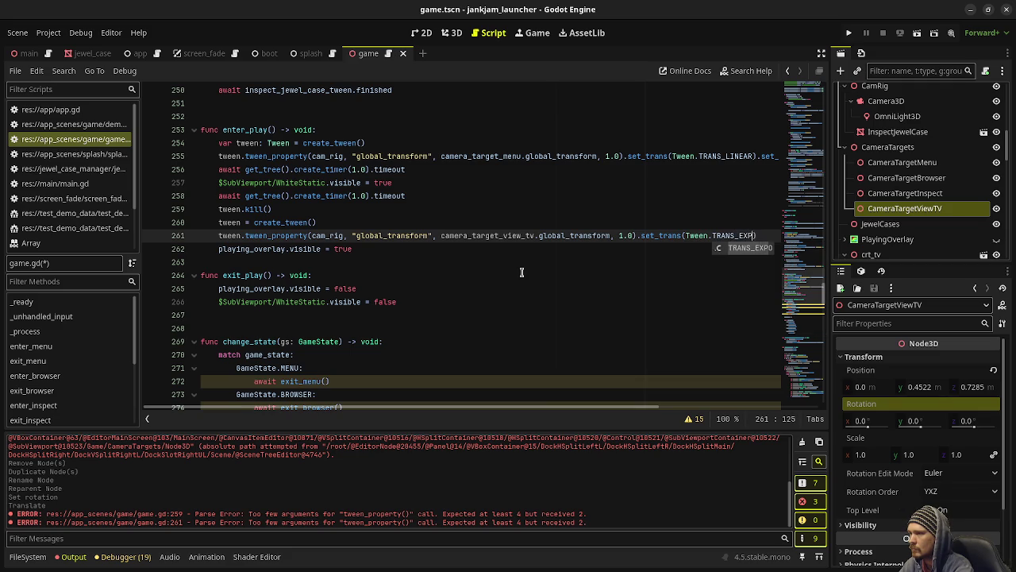
{"action": "type", "text": "_ease"}
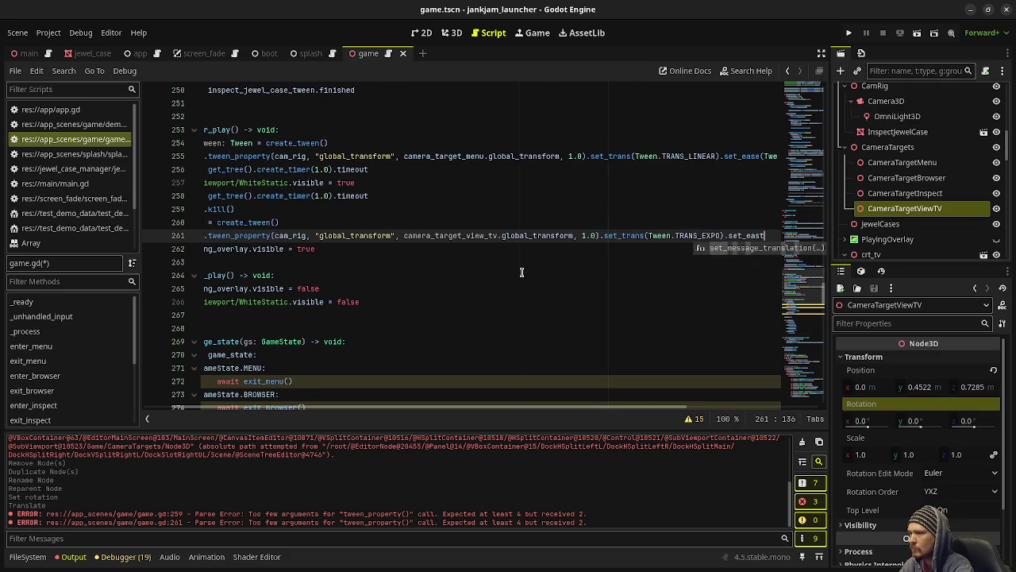
{"action": "type", "text": "(Tween.EASE_"}
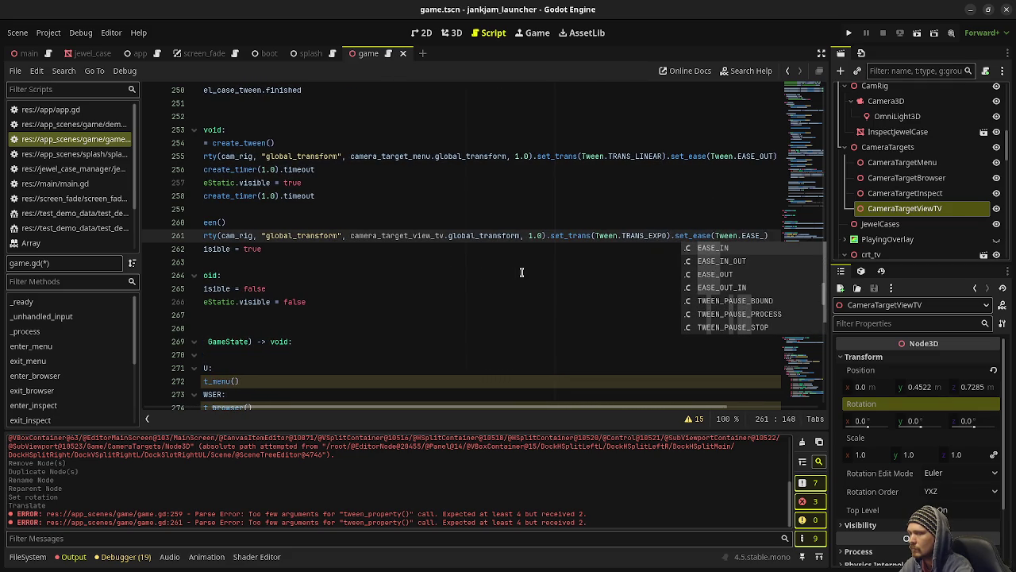
{"action": "type", "text": "IN)"}
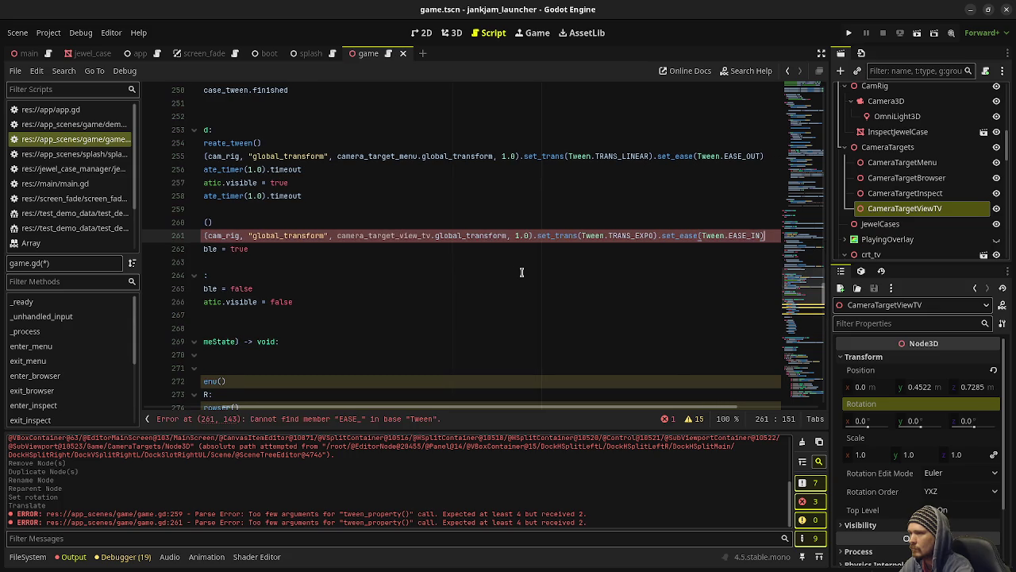
{"action": "key", "text": "ctrl+s"}
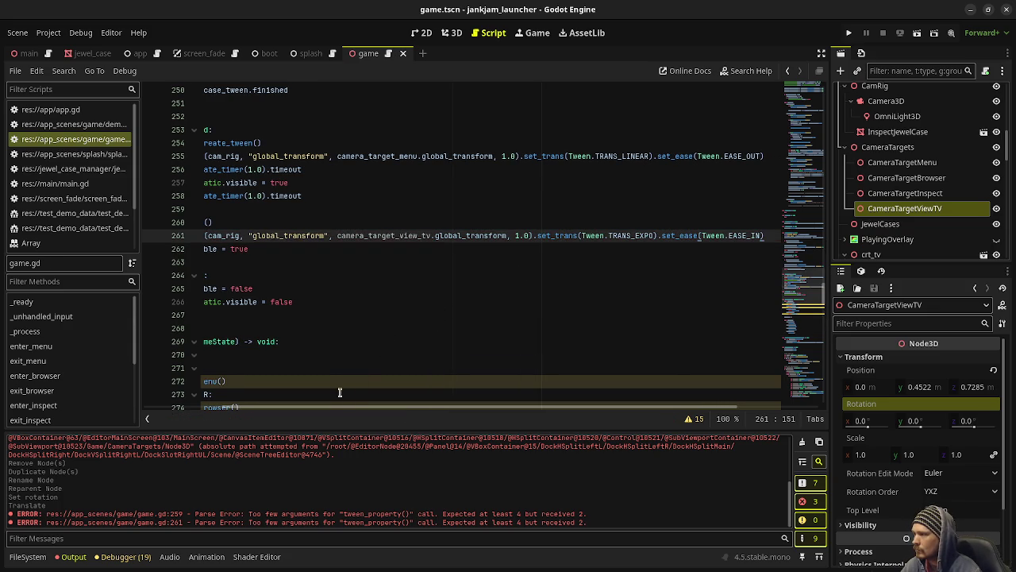
Add 'await tween.finished' on a new line 262 and run the project.
{"action": "key", "text": "Return"}
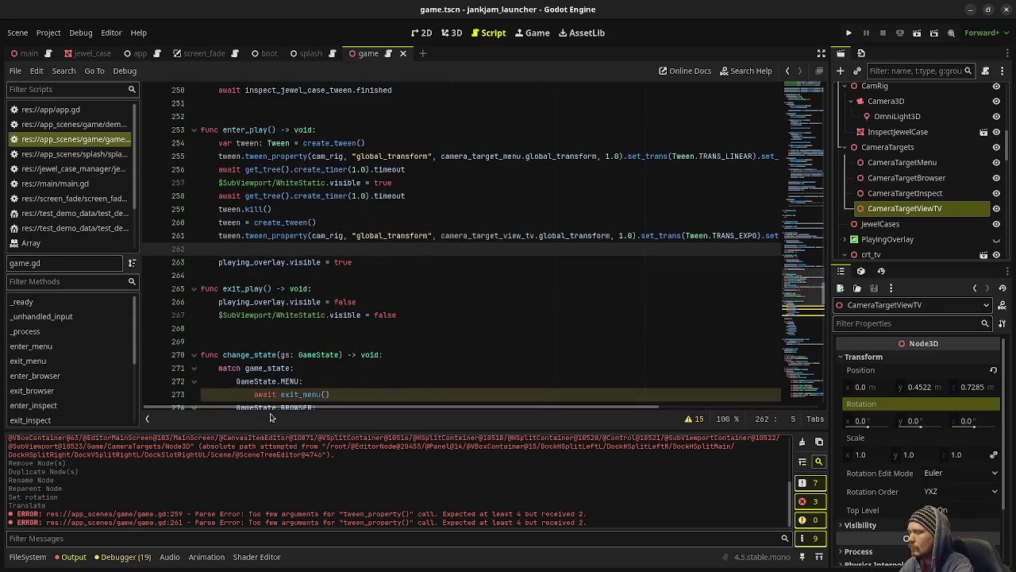
{"action": "type", "text": "await tween."}
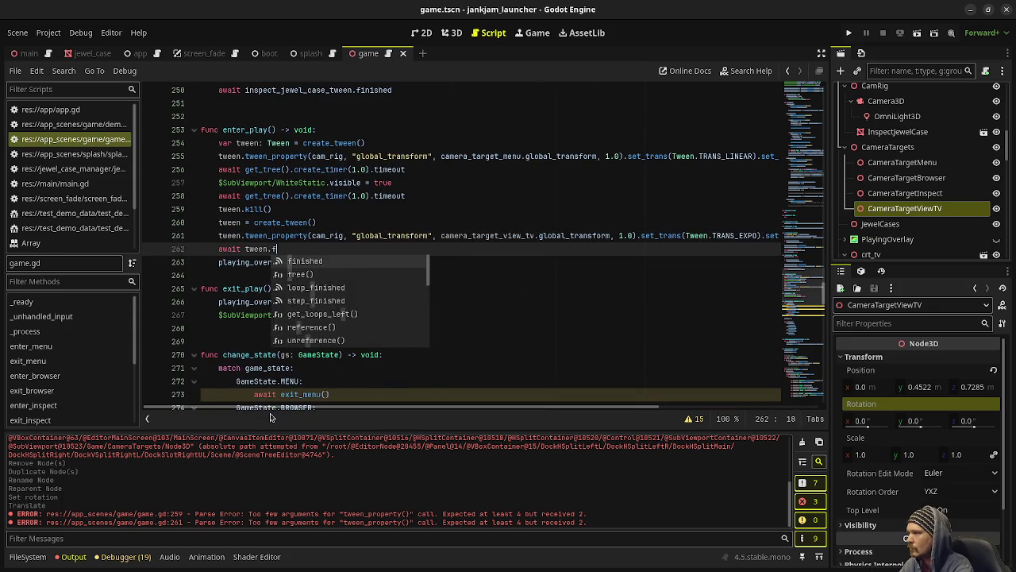
{"action": "type", "text": "finished"}
{"action": "key", "text": "F5"}
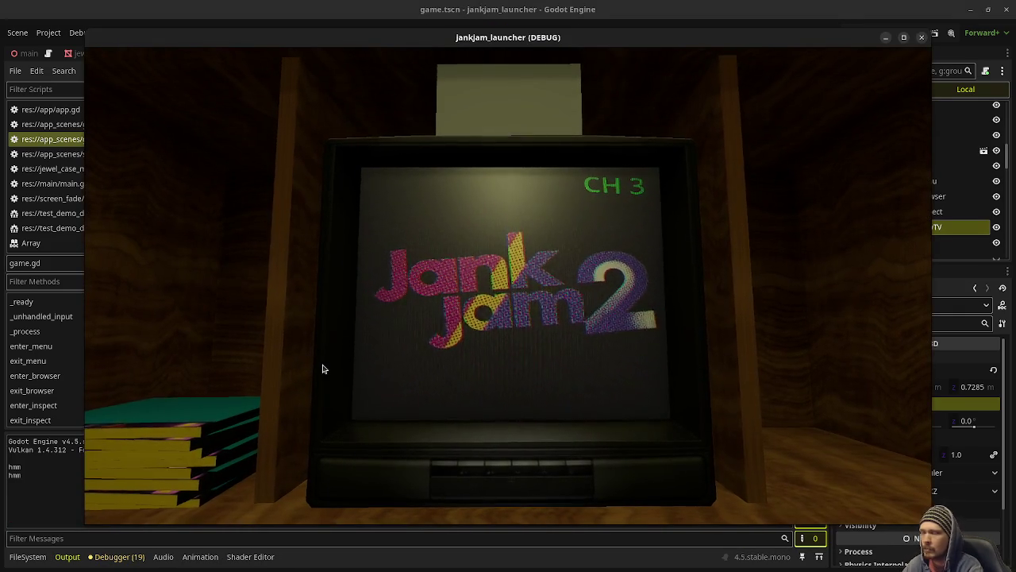
Test a jewel case pick, stop the game, and comment out playing_overlay.visible = true.
{"action": "left_click", "coordinate": [323, 369]}
{"action": "key", "text": "Escape"}
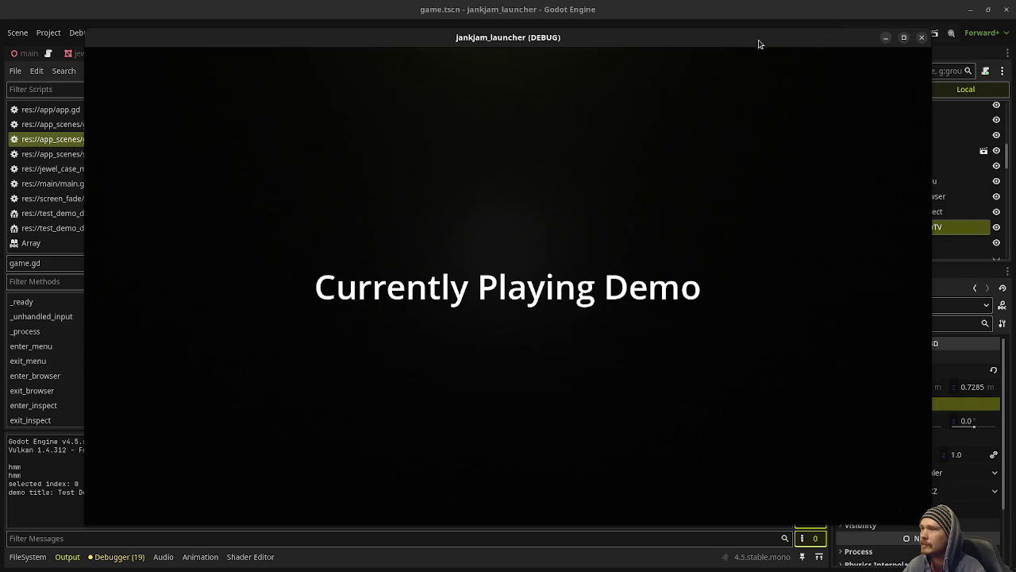
{"action": "key", "text": "F8"}
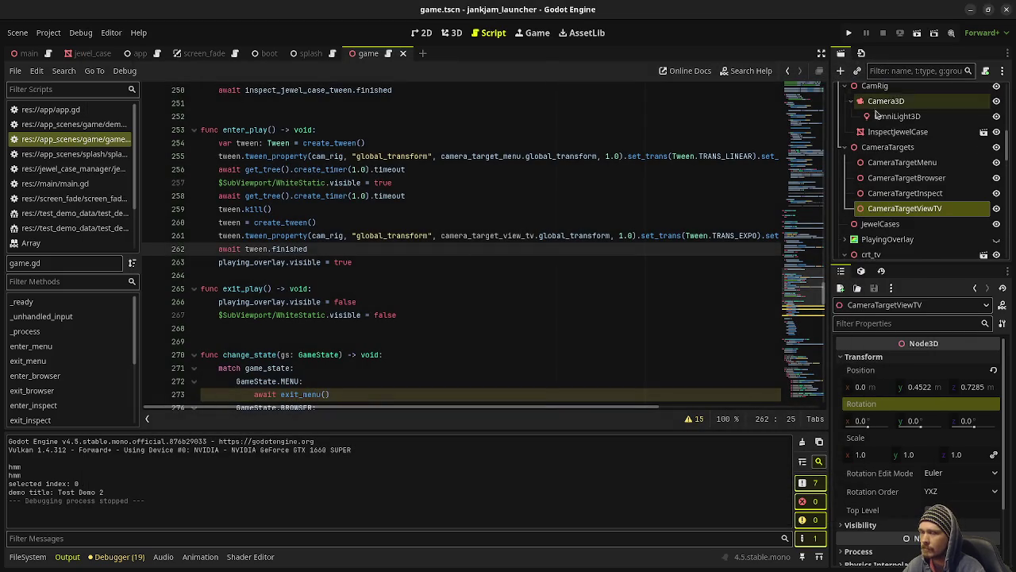
{"action": "left_click", "coordinate": [216, 265]}
{"action": "key", "text": "ctrl+k"}
Rerun the game and play a demo so the camera zooms into the TV.
{"action": "key", "text": "F5"}
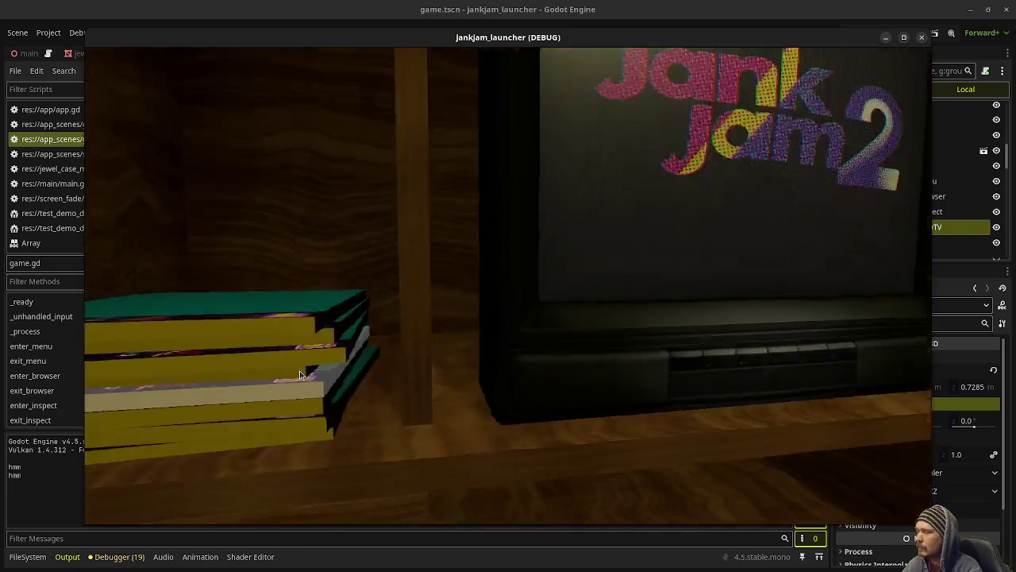
{"action": "left_click", "coordinate": [300, 375]}
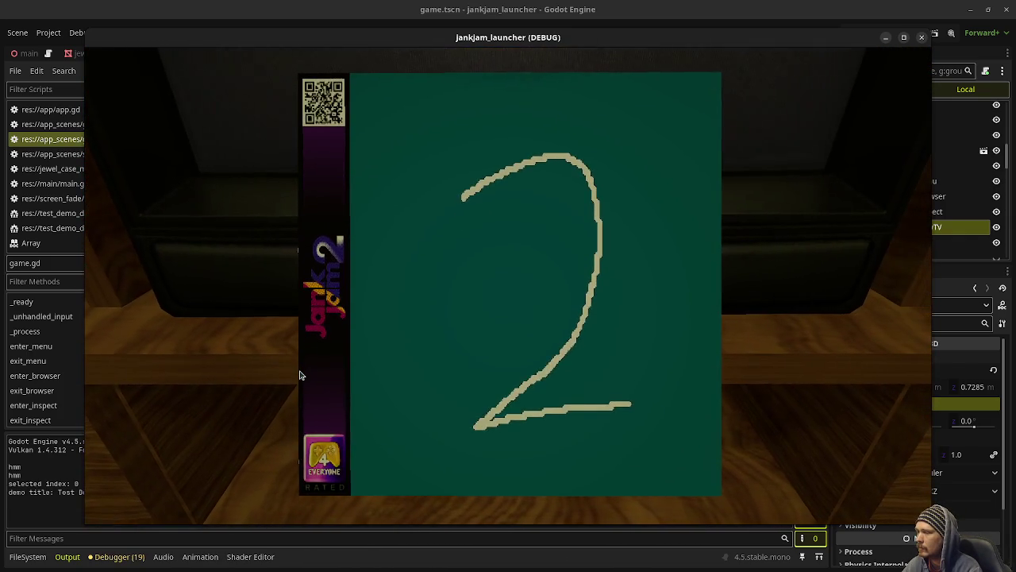
{"action": "key", "text": "Escape"}
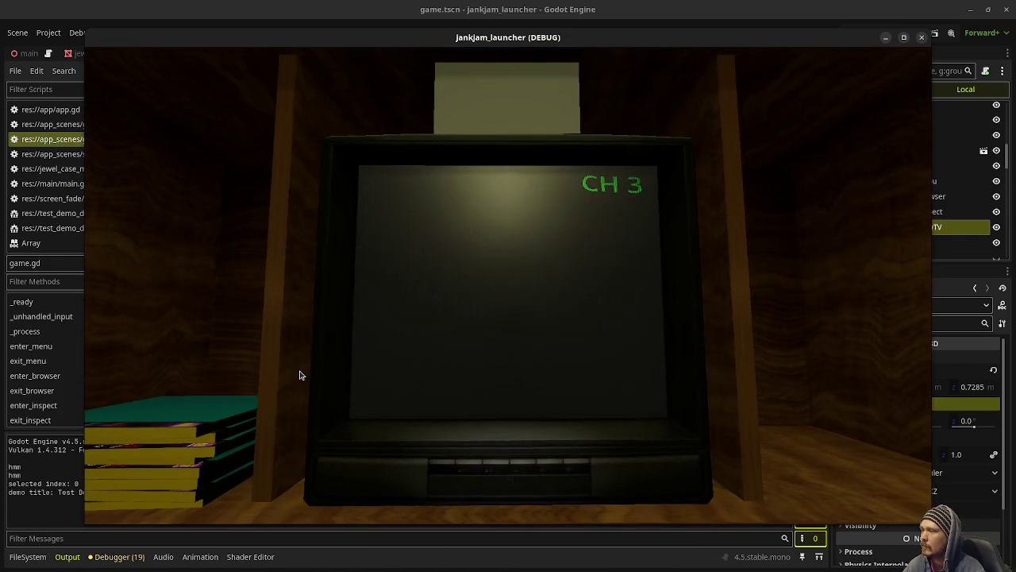
{"action": "left_click", "coordinate": [346, 295]}
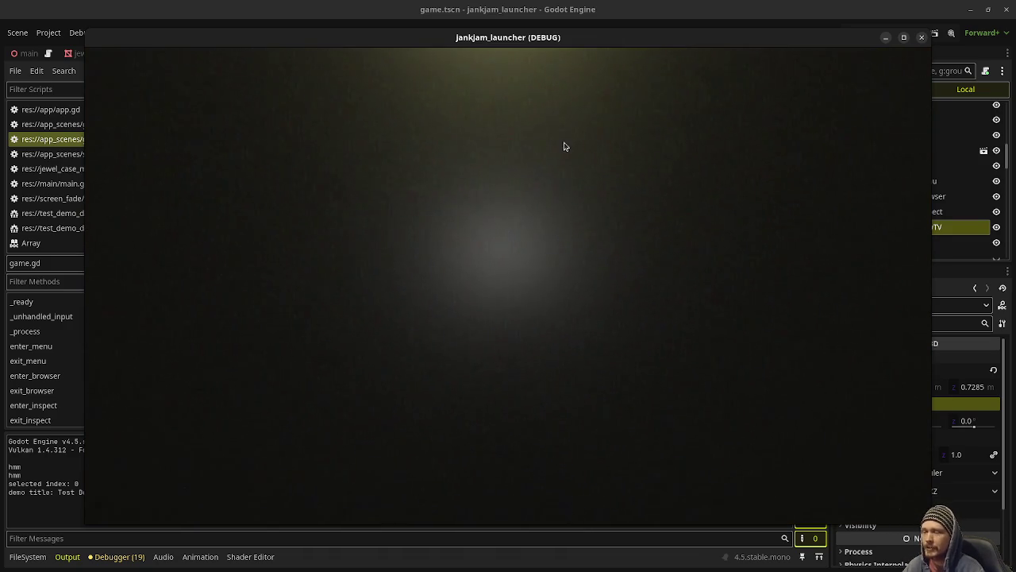
{"action": "mouse_move", "coordinate": [566, 39]}
{"action": "left_mouse_down"}
{"action": "mouse_move", "coordinate": [574, 88]}
{"action": "mouse_move", "coordinate": [577, 64]}
{"action": "mouse_move", "coordinate": [564, 58]}
{"action": "left_mouse_up"}
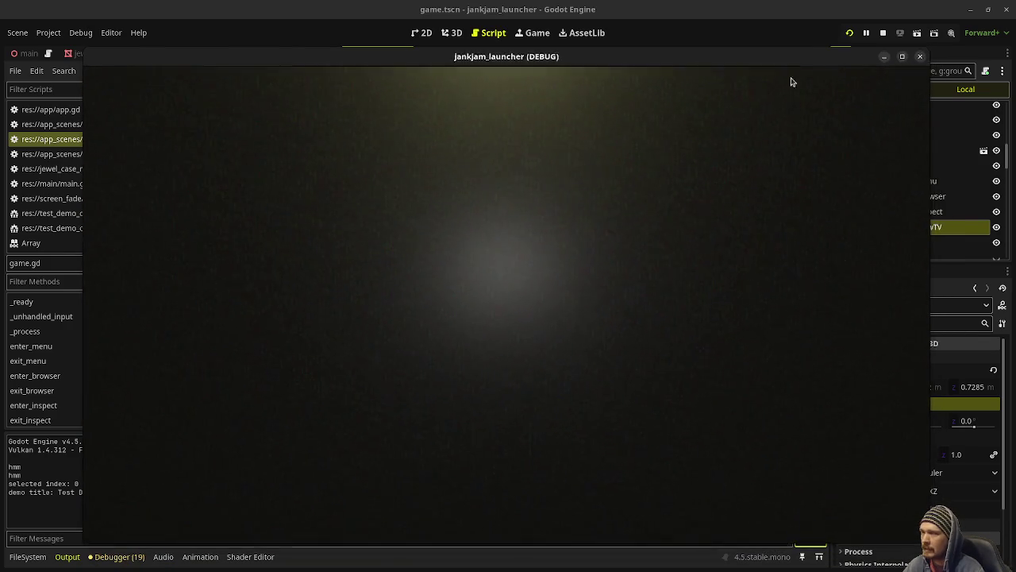
{"action": "key", "text": "alt+Tab"}
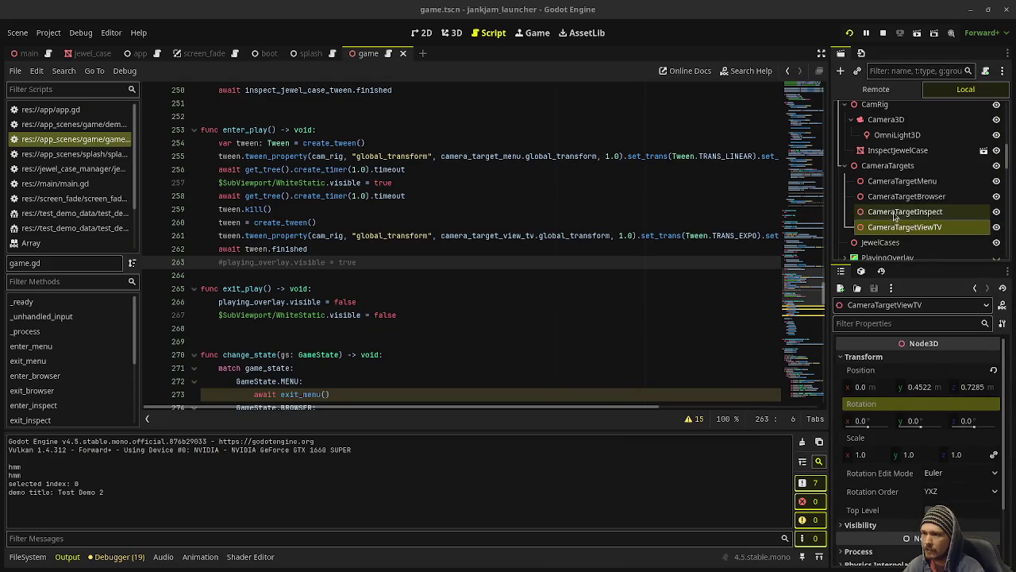
Select CameraTargetViewTV, undo the trial Inspector edits back to z 0.7285, and save.
{"action": "left_click", "coordinate": [893, 226]}
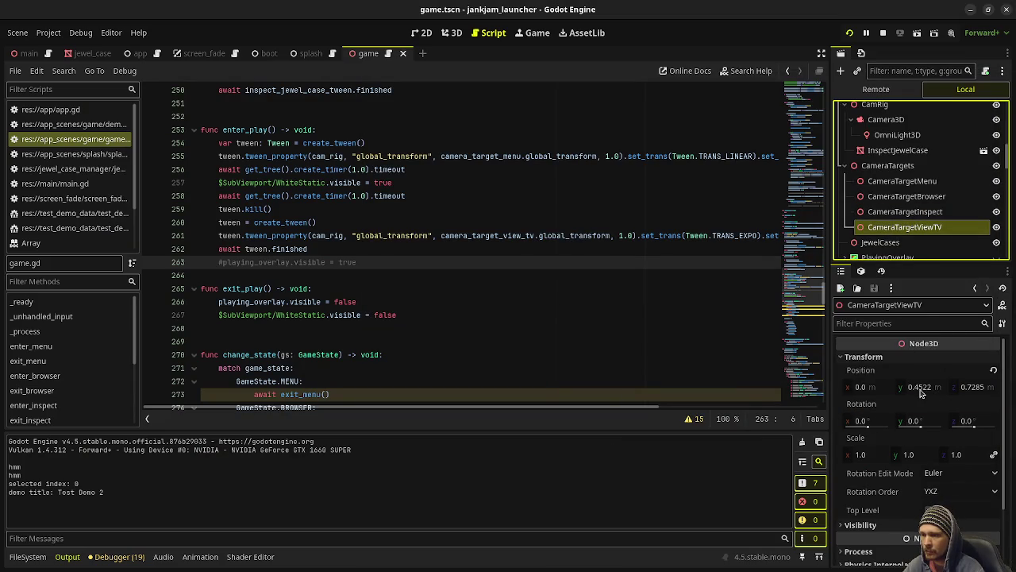
{"action": "left_click_drag", "start_coordinate": [976, 387], "coordinate": [964, 387]}
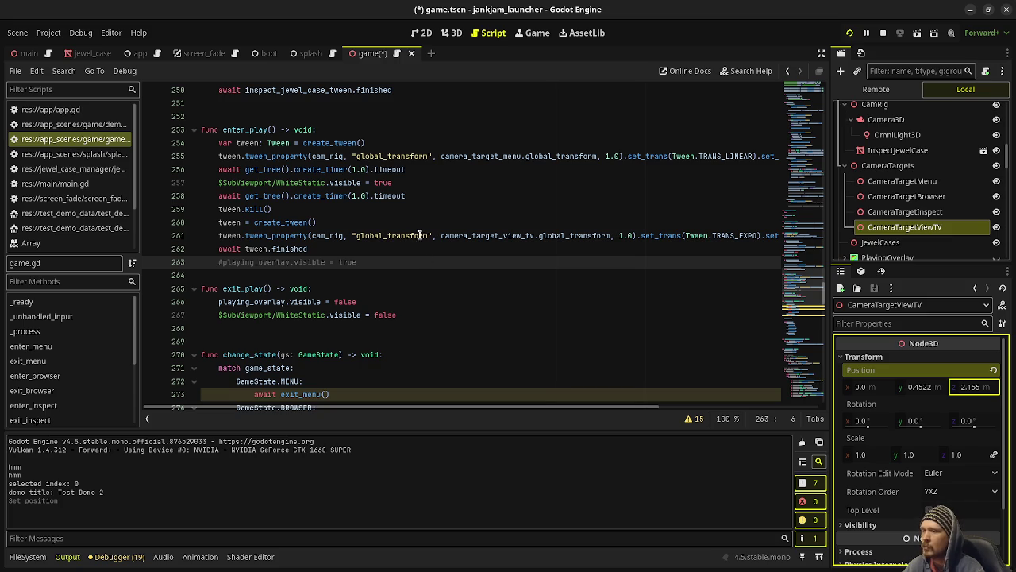
{"action": "left_click", "coordinate": [493, 260]}
{"action": "key", "text": "ctrl+z"}
{"action": "key", "text": "ctrl+z"}
{"action": "key", "text": "ctrl+z"}
{"action": "key", "text": "ctrl+shift+z"}
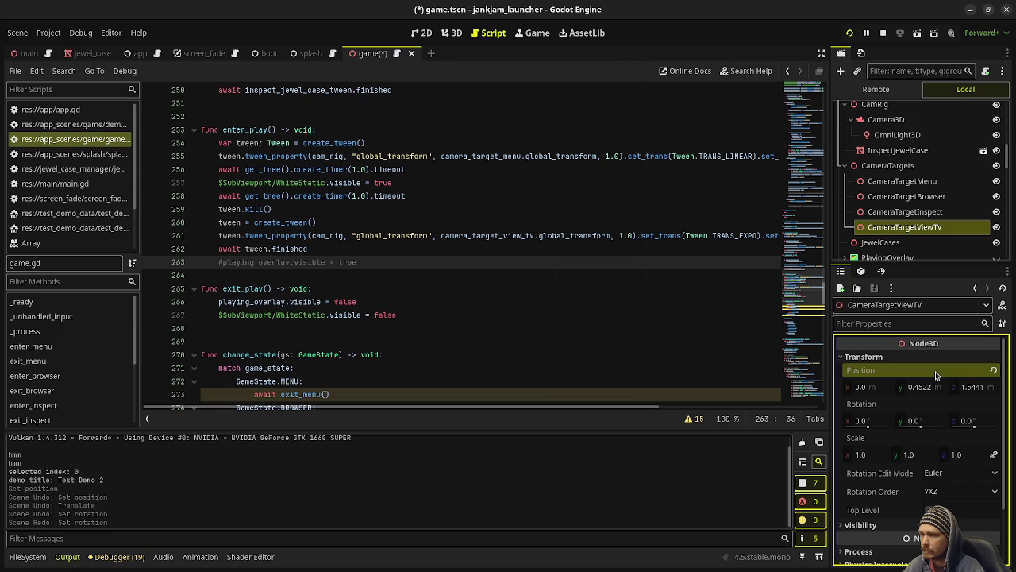
{"action": "key", "text": "ctrl+shift+z"}
{"action": "key", "text": "ctrl+s"}
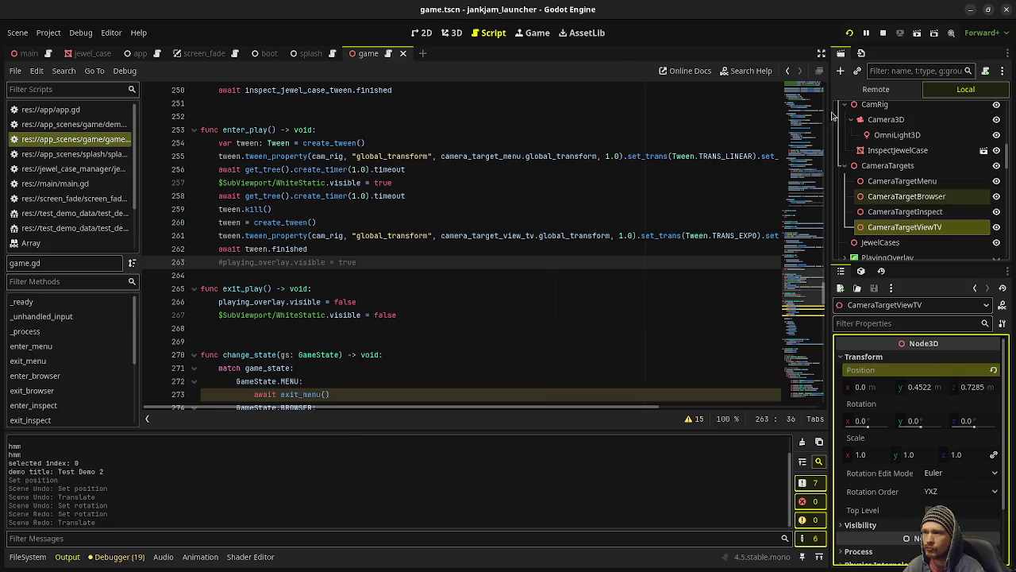
In the 3D view, drag CameraTargetViewTV up its Y axis to 0.5603.
{"action": "left_click", "coordinate": [452, 33]}
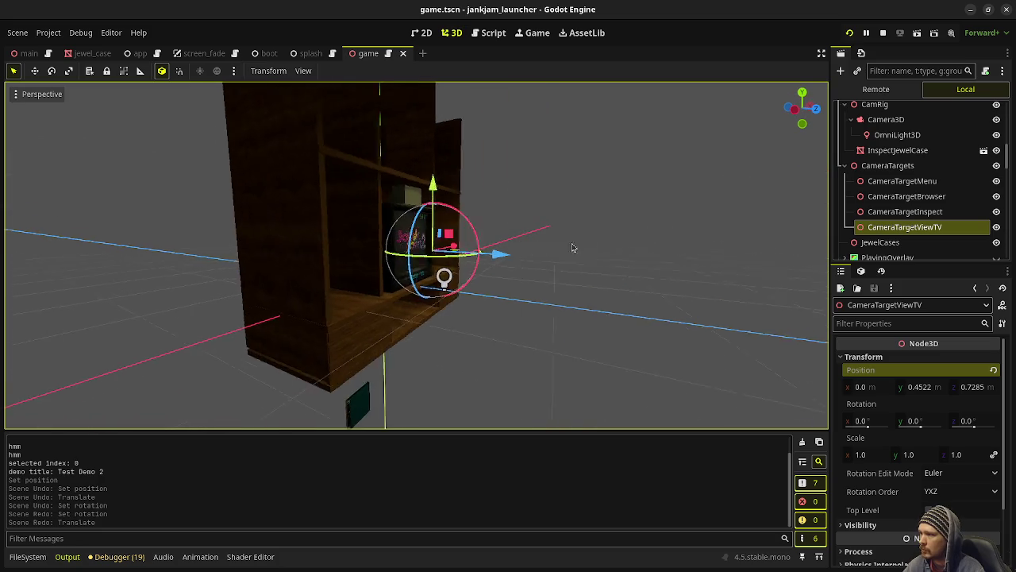
{"action": "mouse_move", "coordinate": [417, 188]}
{"action": "left_mouse_down"}
{"action": "mouse_move", "coordinate": [427, 124]}
{"action": "mouse_move", "coordinate": [418, 148]}
{"action": "left_mouse_up"}
{"action": "key", "text": "KP_1"}
{"action": "left_click_drag", "start_coordinate": [518, 218], "coordinate": [654, 239]}
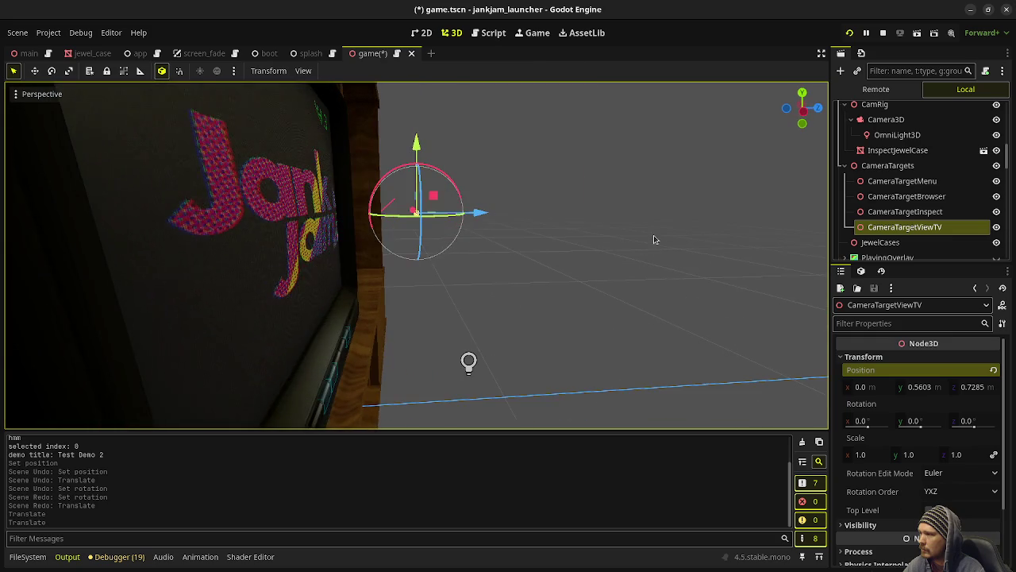
{"action": "right_click", "coordinate": [913, 229]}
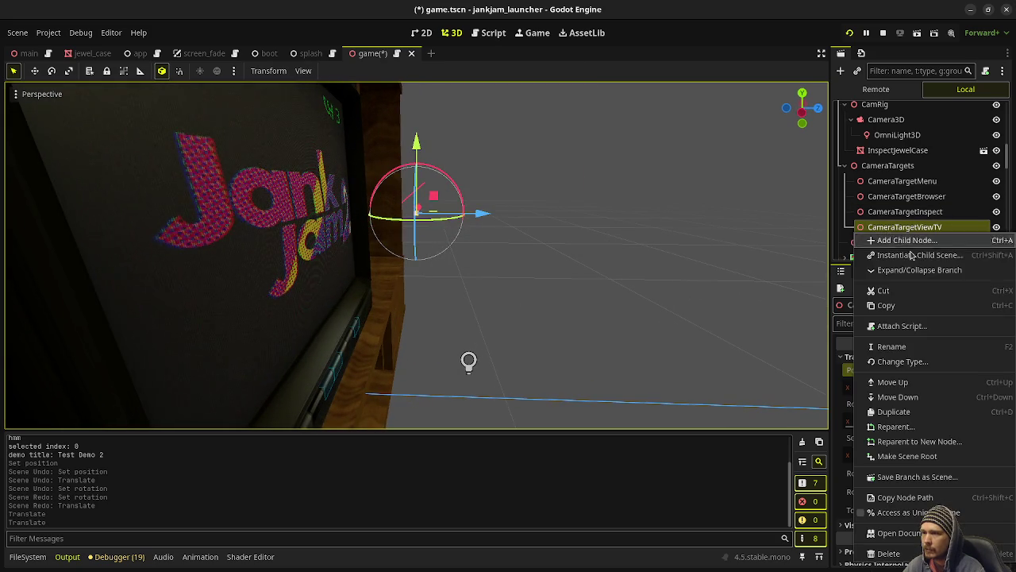
{"action": "left_click", "coordinate": [905, 239]}
{"action": "type", "text": "camera"}
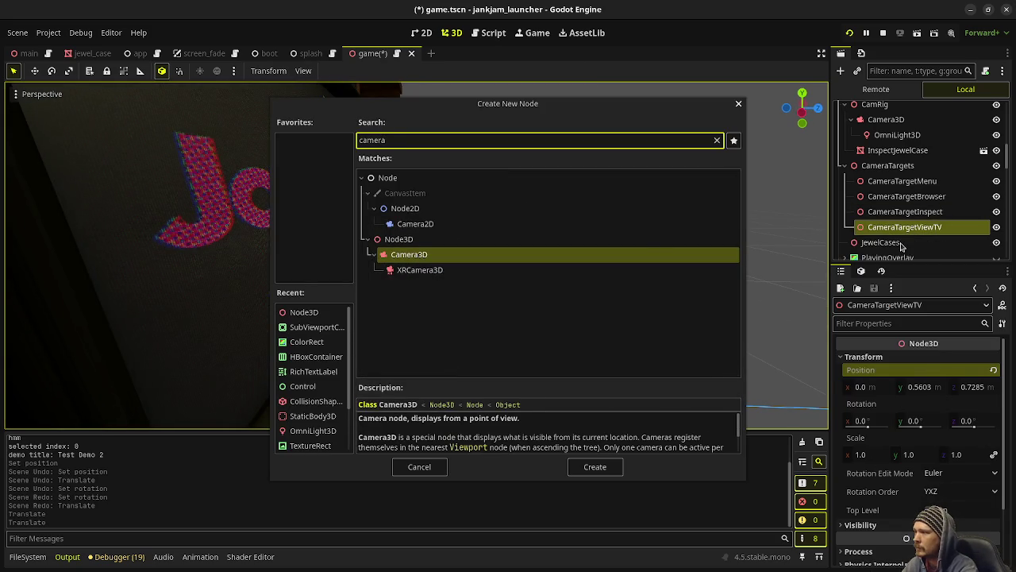
{"action": "key", "text": "Return"}
{"action": "key", "text": "f"}
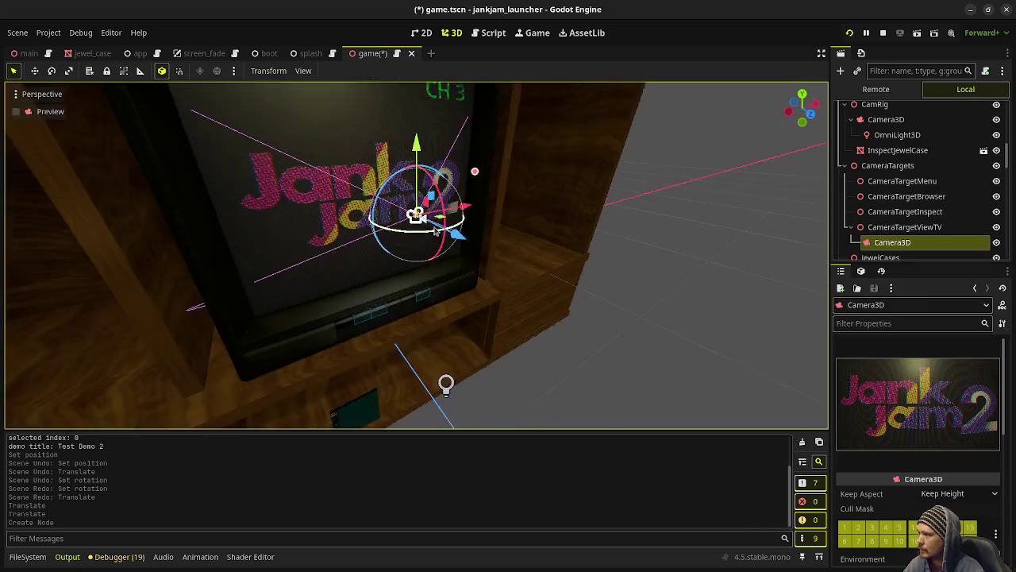
{"action": "mouse_move", "coordinate": [409, 208]}
{"action": "left_mouse_down"}
{"action": "mouse_move", "coordinate": [513, 235]}
{"action": "mouse_move", "coordinate": [522, 249]}
{"action": "left_mouse_up"}
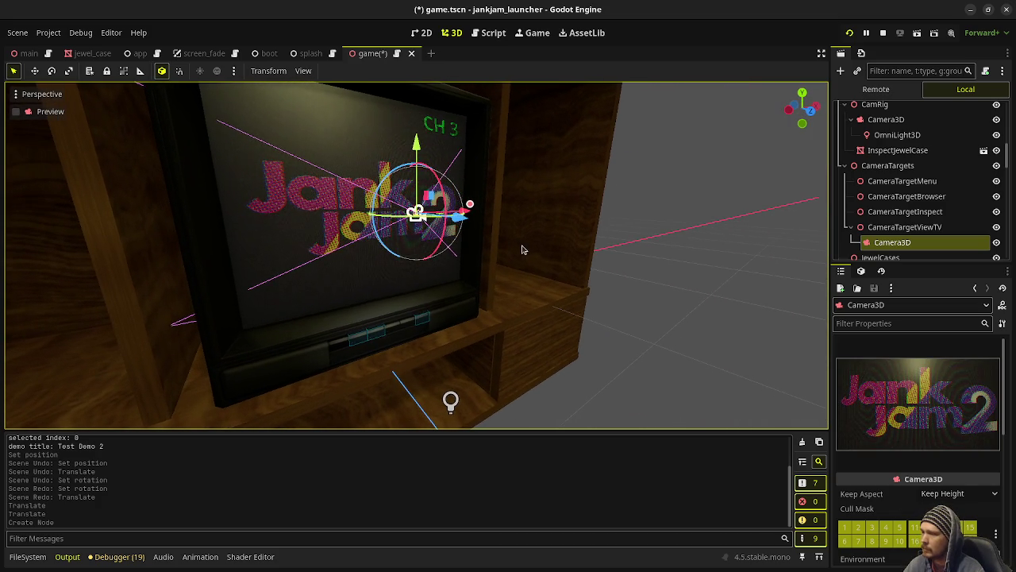
{"action": "mouse_move", "coordinate": [469, 223]}
{"action": "left_mouse_down"}
{"action": "mouse_move", "coordinate": [478, 226]}
{"action": "mouse_move", "coordinate": [469, 224]}
{"action": "left_mouse_up"}
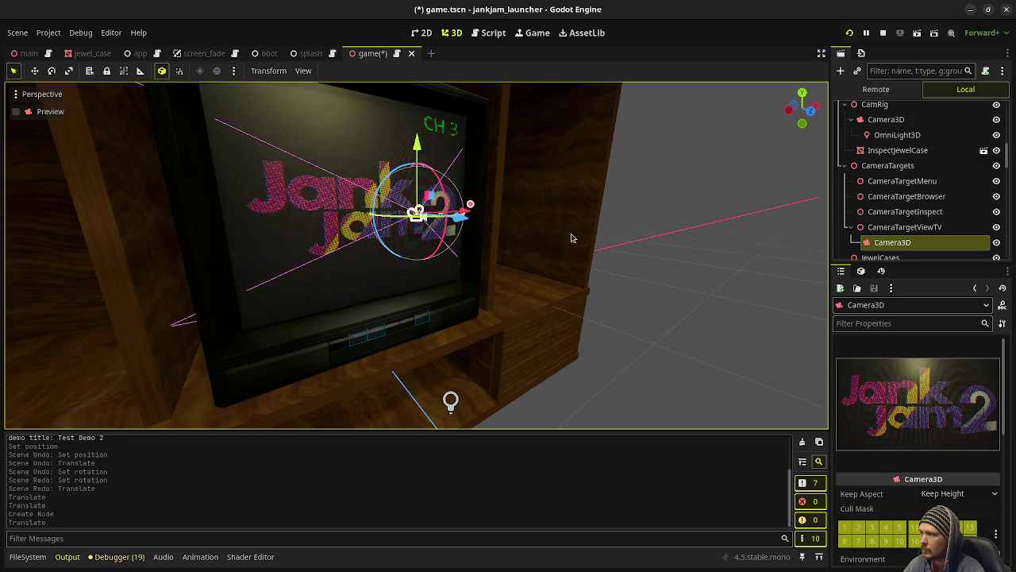
{"action": "key", "text": "ctrl+s"}
{"action": "right_click", "coordinate": [893, 242]}
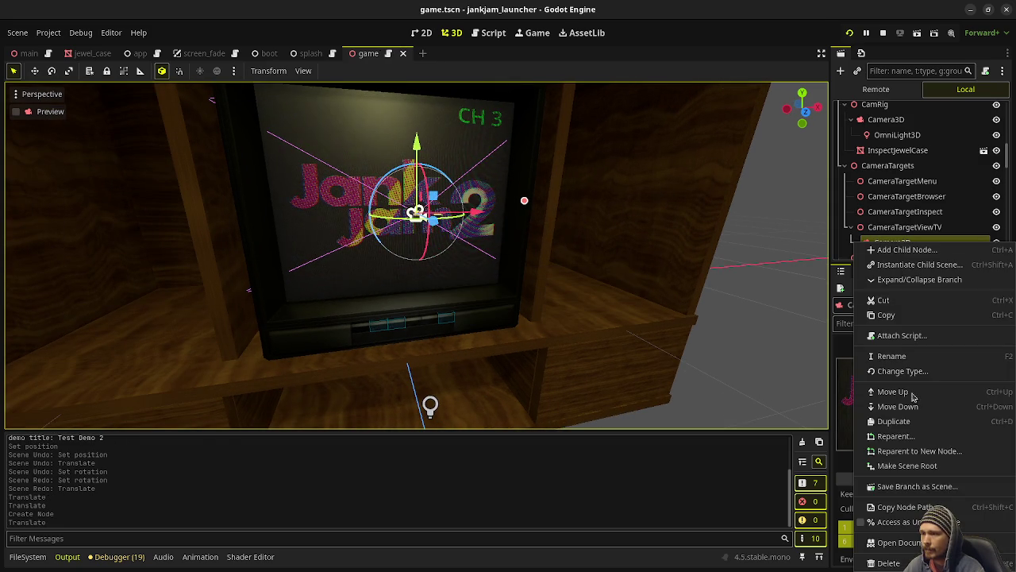
{"action": "left_click", "coordinate": [896, 563]}
{"action": "left_click", "coordinate": [538, 305]}
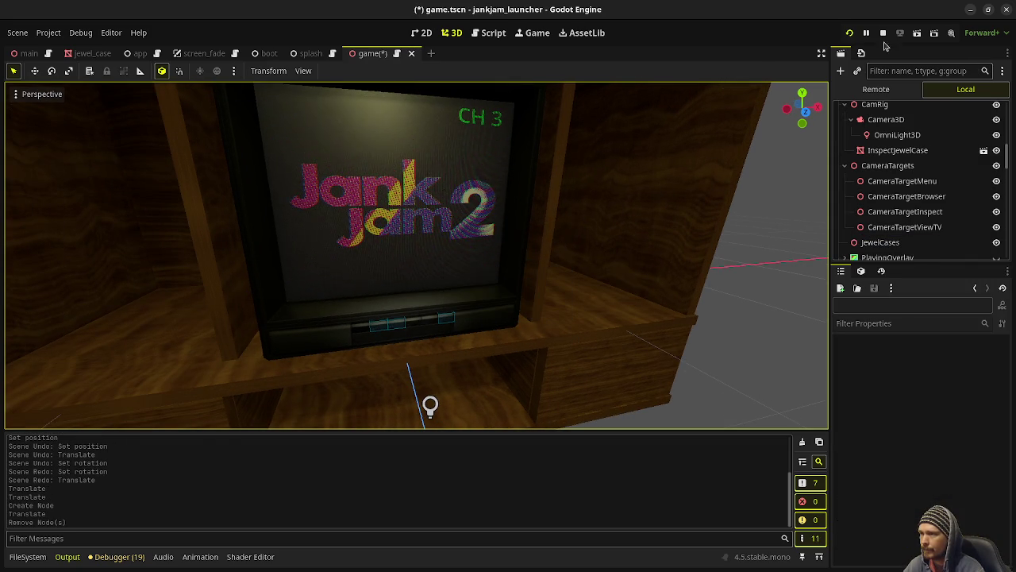
Uncomment playing_overlay.visible = true on line 263 of enter_play and relaunch the game.
{"action": "left_click", "coordinate": [489, 33]}
{"action": "left_click", "coordinate": [315, 249]}
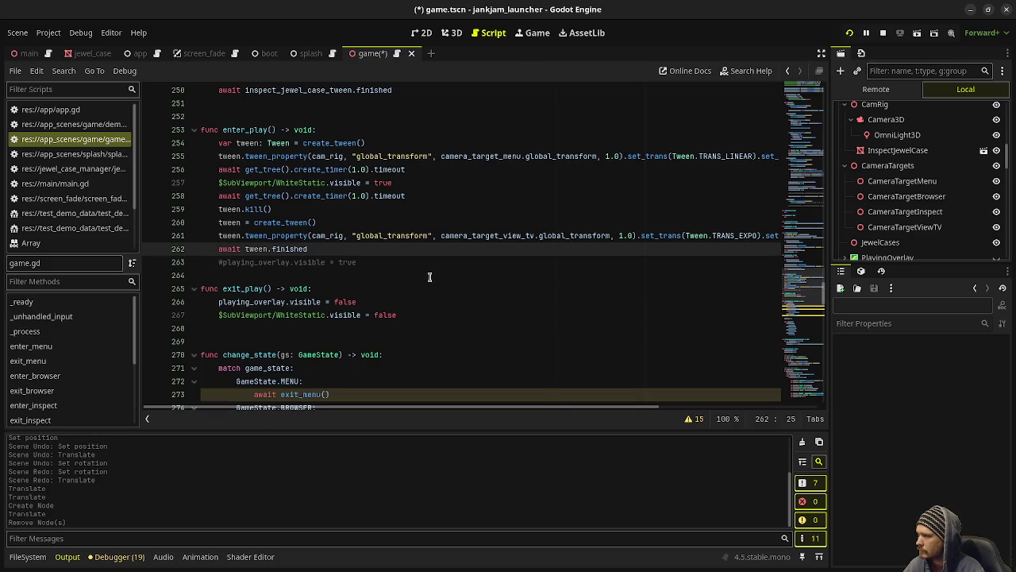
{"action": "key", "text": "Down"}
{"action": "key", "text": "Home"}
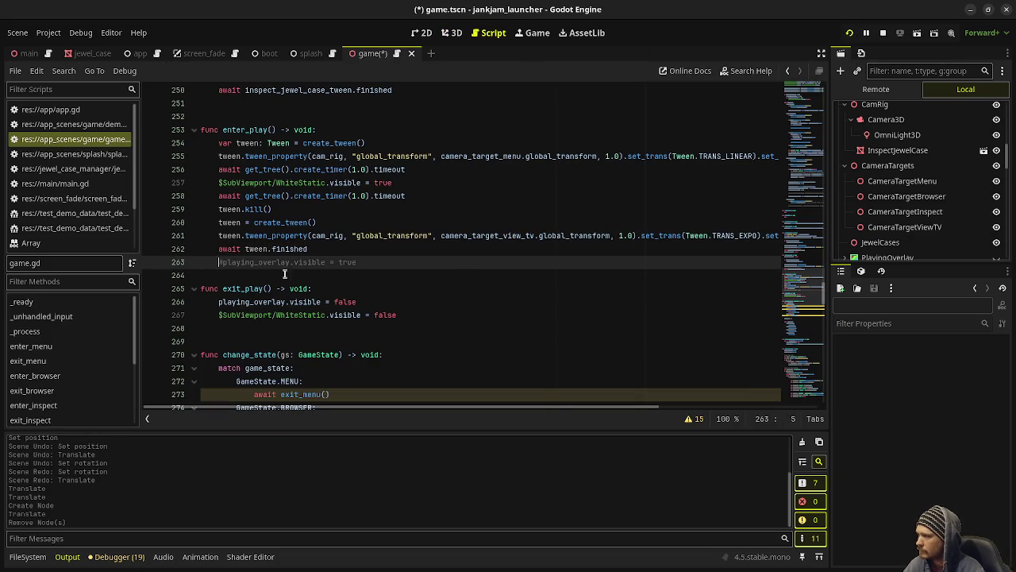
{"action": "key", "text": "BackSpace"}
{"action": "key", "text": "F5"}
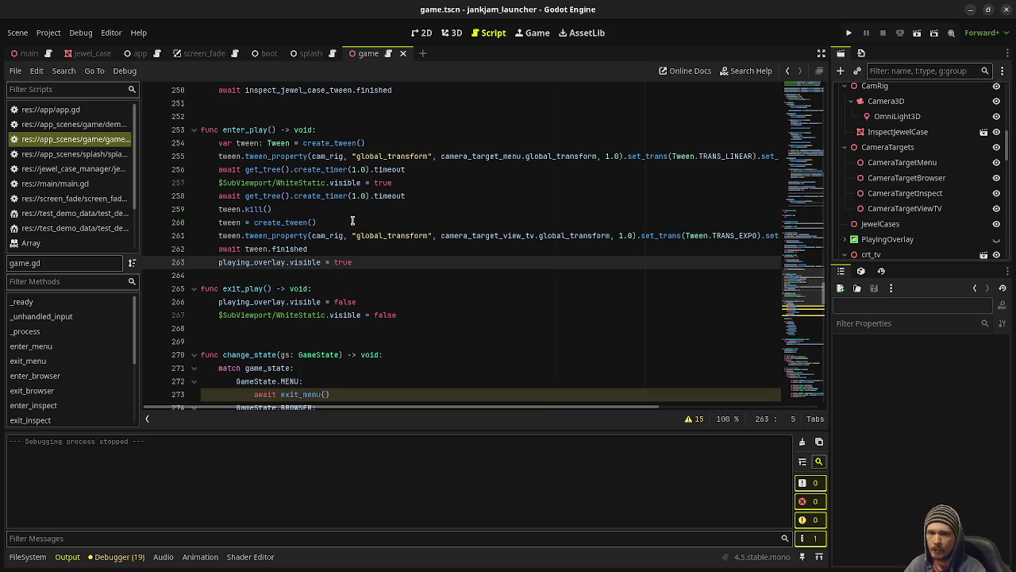
{"action": "mouse_move", "coordinate": [346, 195]}
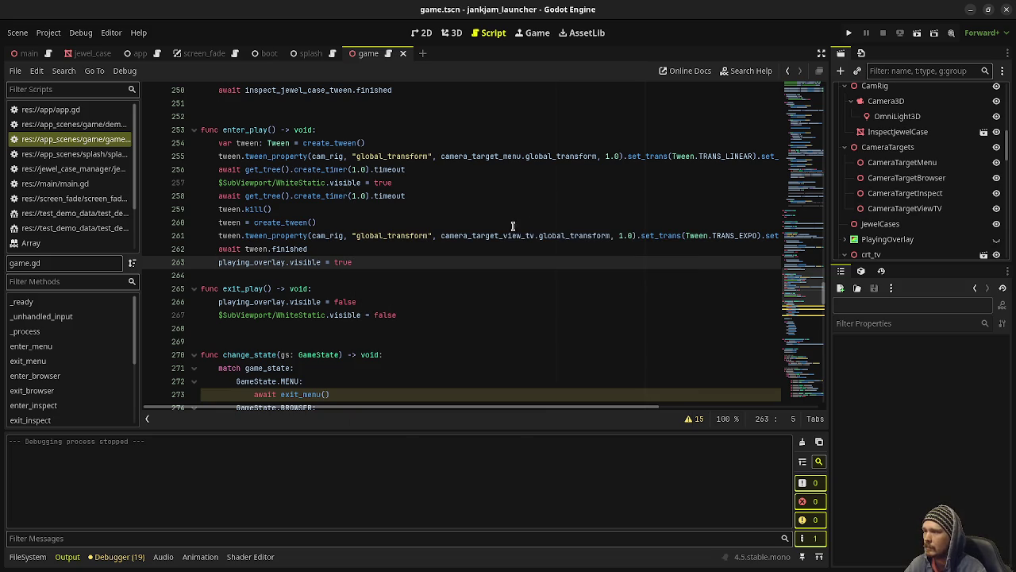
{"action": "left_click", "coordinate": [847, 34]}
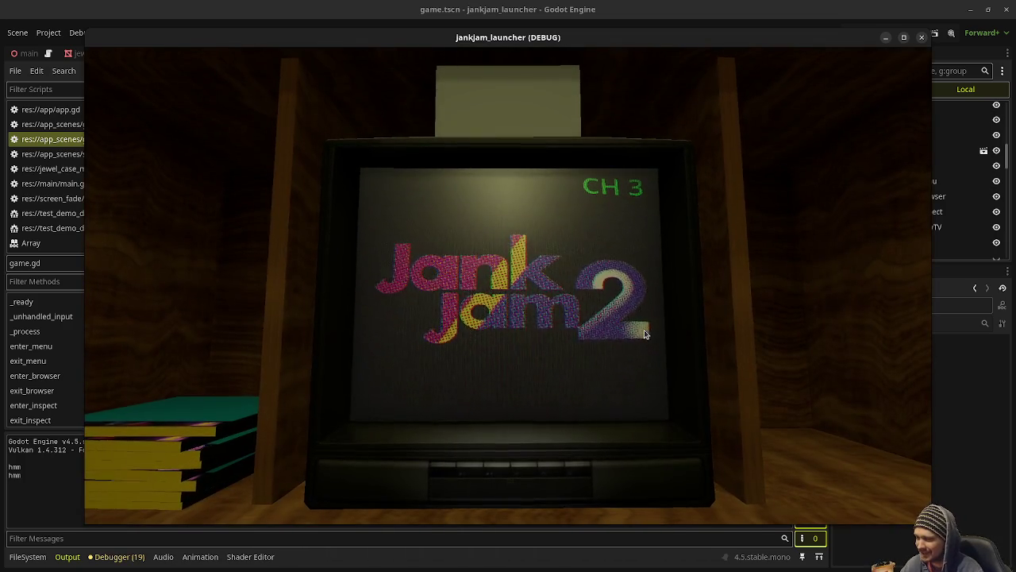
Inspect and exit a jewel case, stop the game, and return to line 262 of game.gd.
{"action": "left_click", "coordinate": [646, 306]}
{"action": "left_click", "coordinate": [647, 306]}
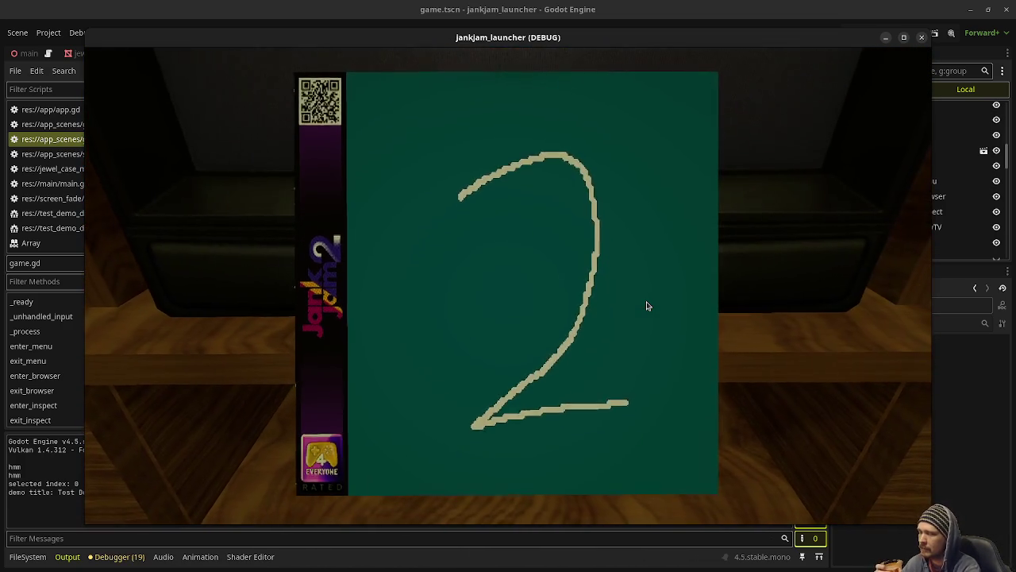
{"action": "left_click", "coordinate": [647, 305]}
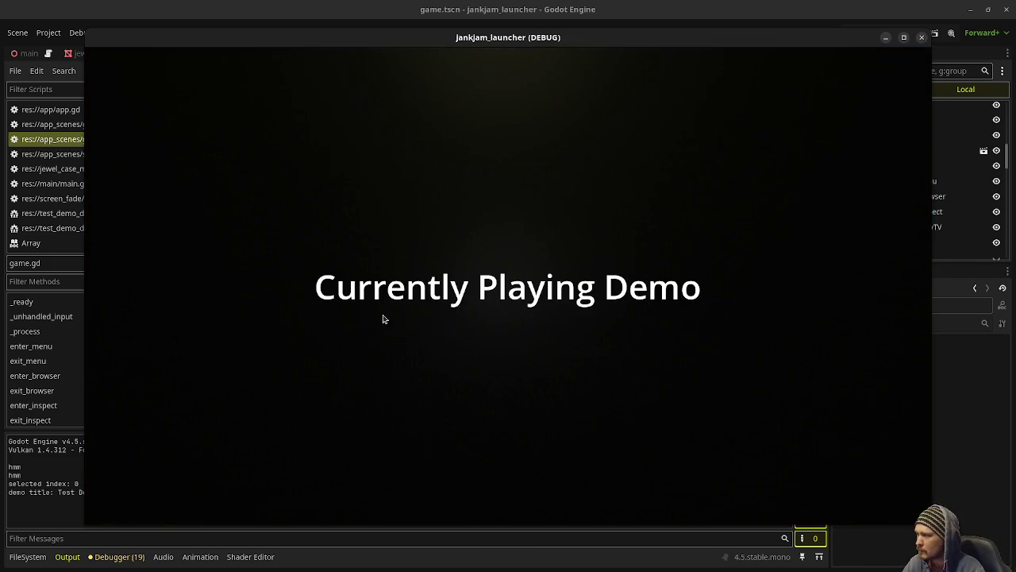
{"action": "key", "text": "F8"}
{"action": "left_click", "coordinate": [346, 251]}
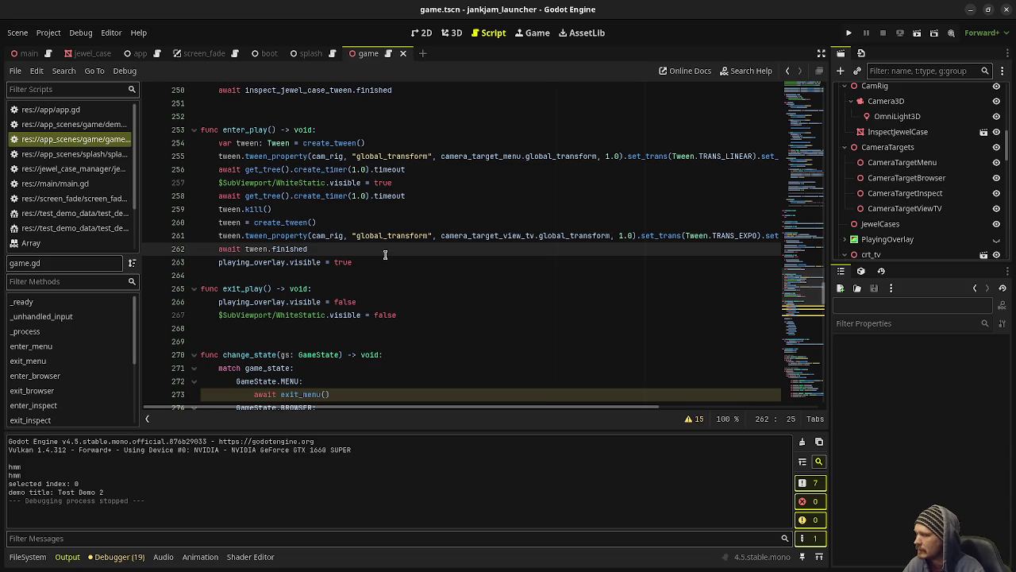
Insert 'await get_tree().create_timer(0.1).timeout' after the tween wait, save, and run.
{"action": "key", "text": "Return"}
{"action": "type", "text": "await g"}
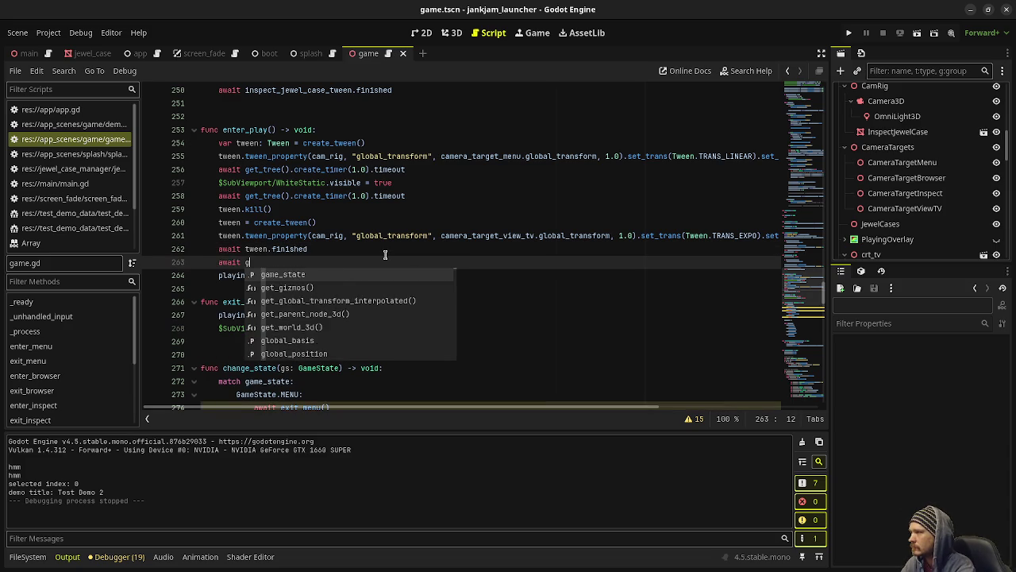
{"action": "type", "text": "et_tree().crea"}
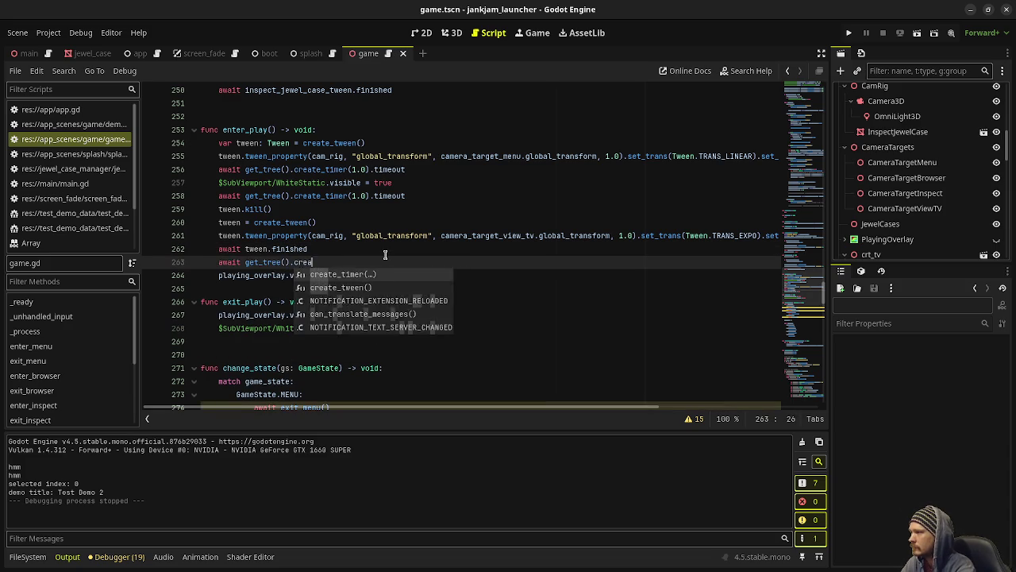
{"action": "type", "text": "te_timer(0.1"}
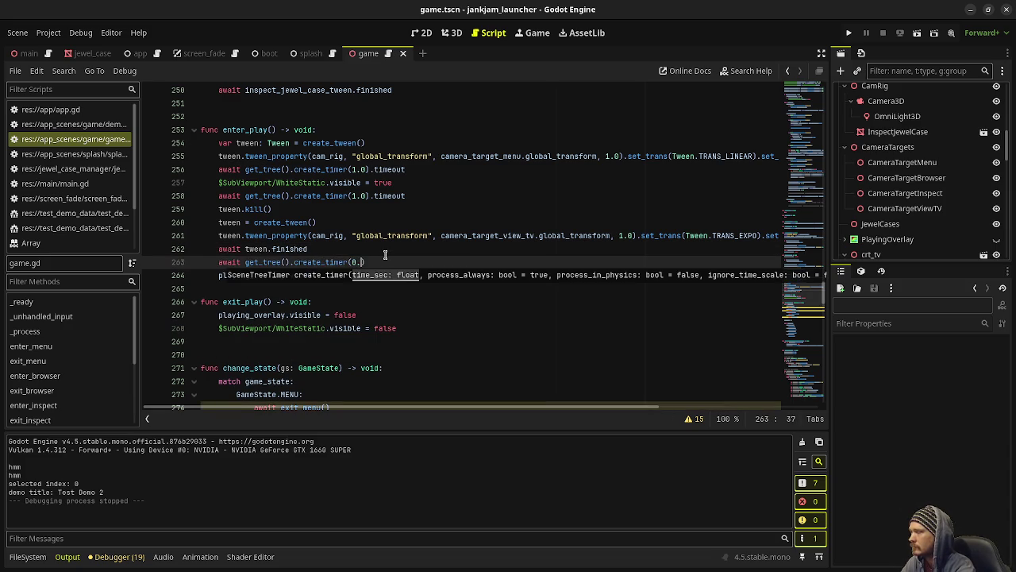
{"action": "type", "text": ").timeout"}
{"action": "key", "text": "ctrl+s"}
{"action": "key", "text": "F5"}
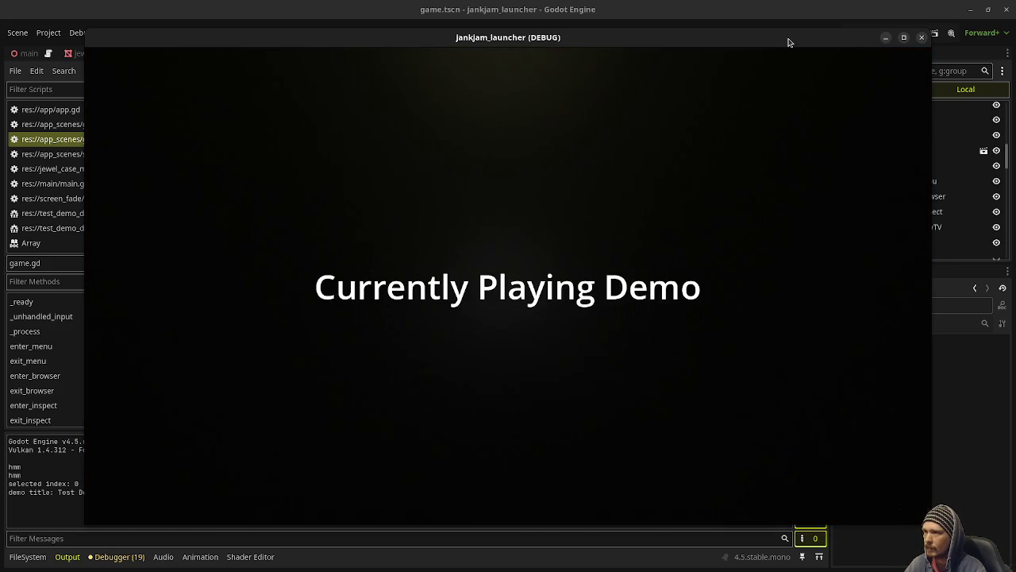
Select the PlayingOverlay node and keep the game window above the editor.
{"action": "scroll", "coordinate": [897, 190], "scroll_direction": "down", "scroll_amount": 5}
{"action": "scroll", "coordinate": [892, 220], "scroll_direction": "down", "scroll_amount": 10}
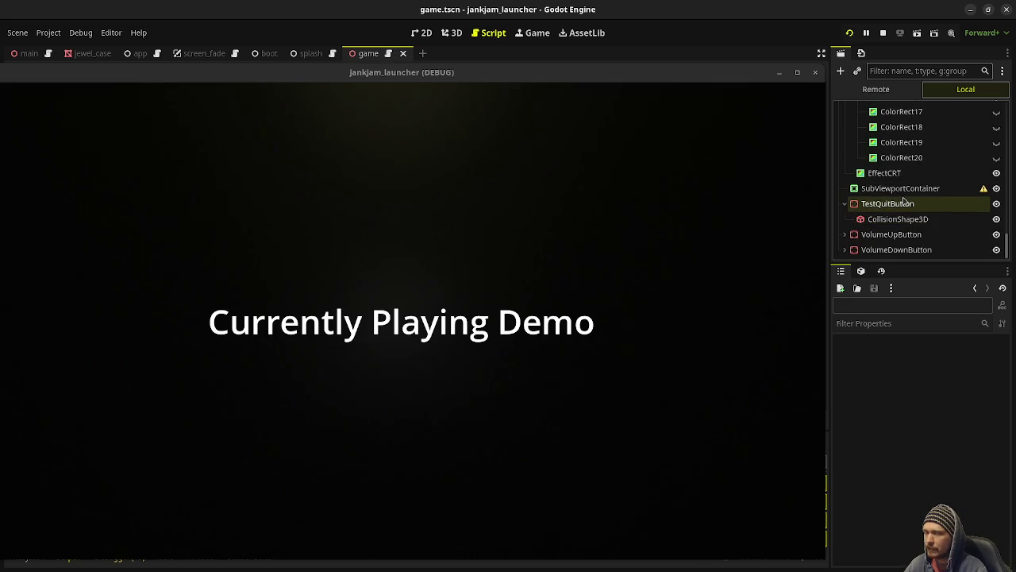
{"action": "scroll", "coordinate": [906, 198], "scroll_direction": "up", "scroll_amount": 10}
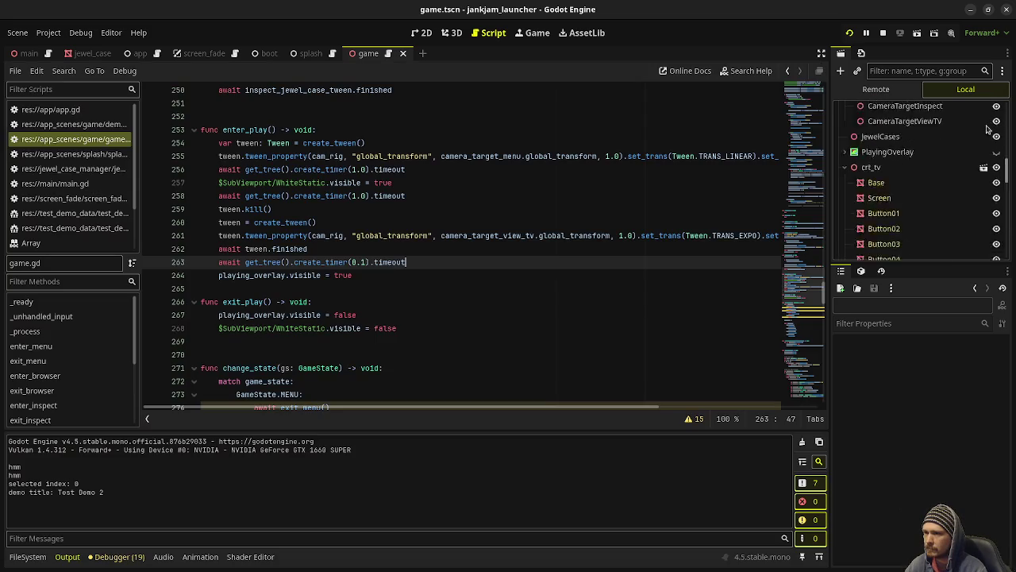
{"action": "scroll", "coordinate": [953, 175], "scroll_direction": "up", "scroll_amount": 5}
{"action": "scroll", "coordinate": [922, 207], "scroll_direction": "down", "scroll_amount": 4}
{"action": "left_click", "coordinate": [896, 201]}
{"action": "left_click", "coordinate": [852, 201]}
{"action": "left_click", "coordinate": [891, 215]}
{"action": "left_click", "coordinate": [887, 200]}
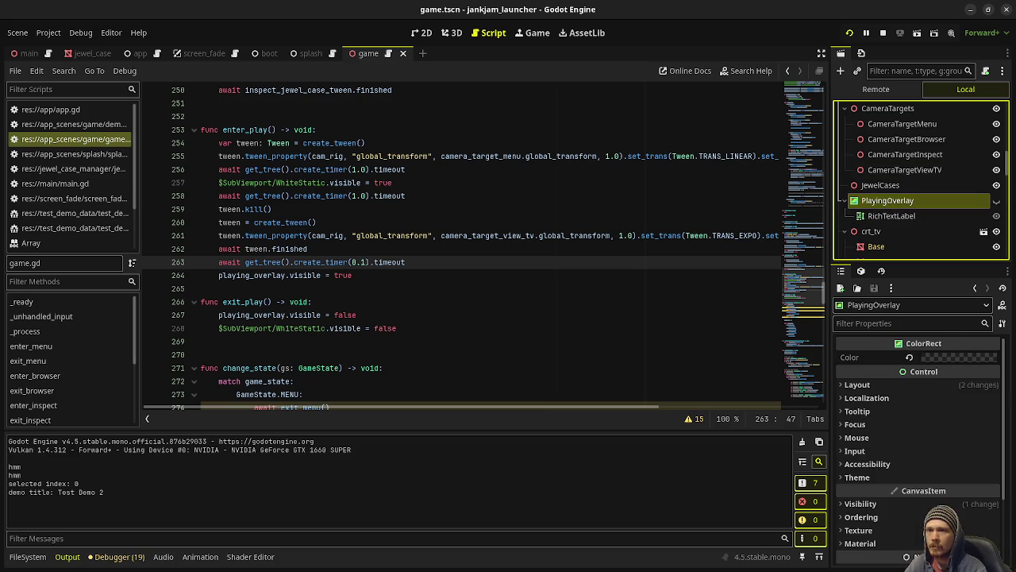
{"action": "right_click", "coordinate": [610, 74]}
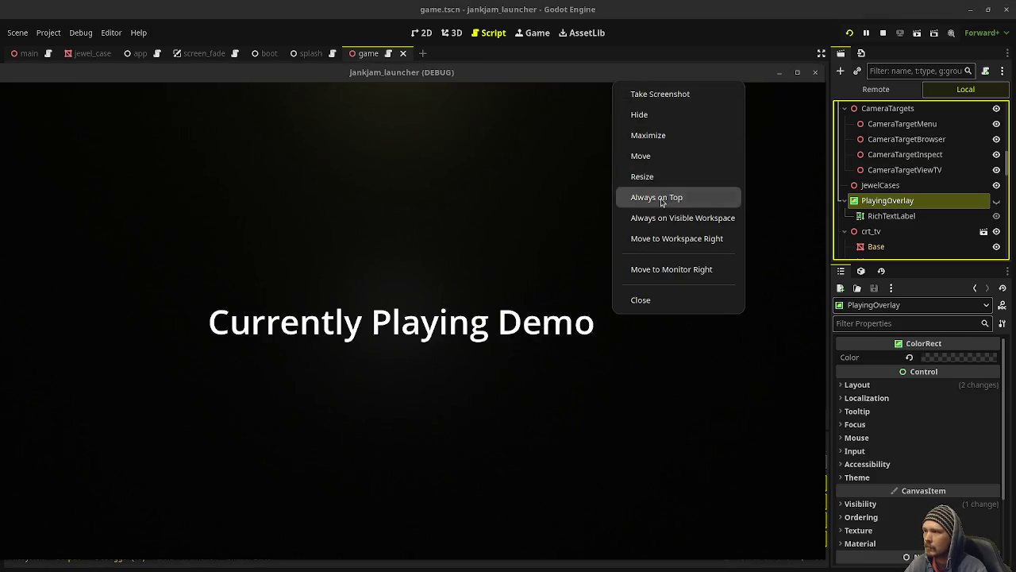
{"action": "left_click", "coordinate": [661, 201]}
Lower the PlayingOverlay colour's alpha in stages until it is almost fully transparent.
{"action": "left_click", "coordinate": [954, 357]}
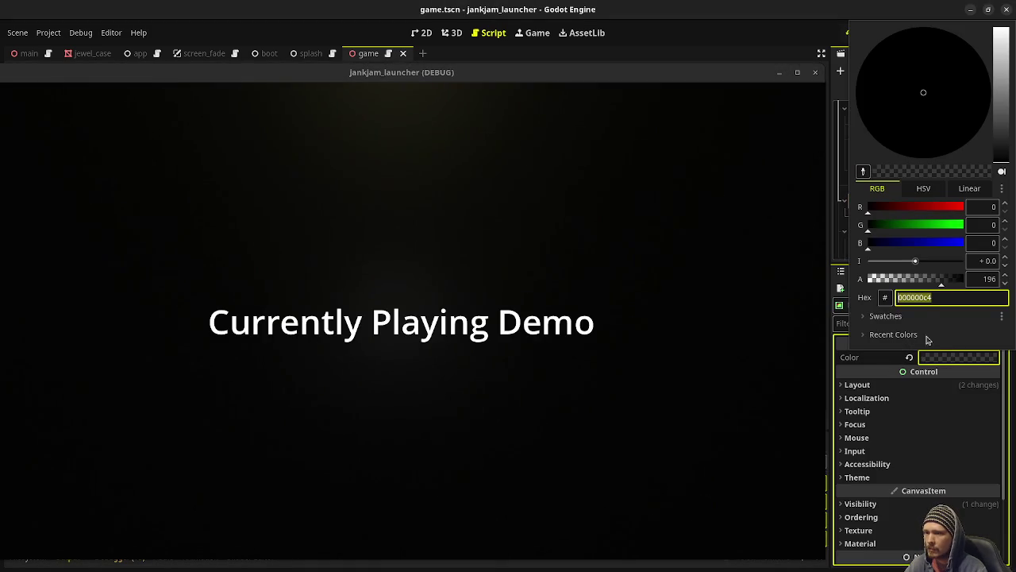
{"action": "left_click", "coordinate": [913, 279]}
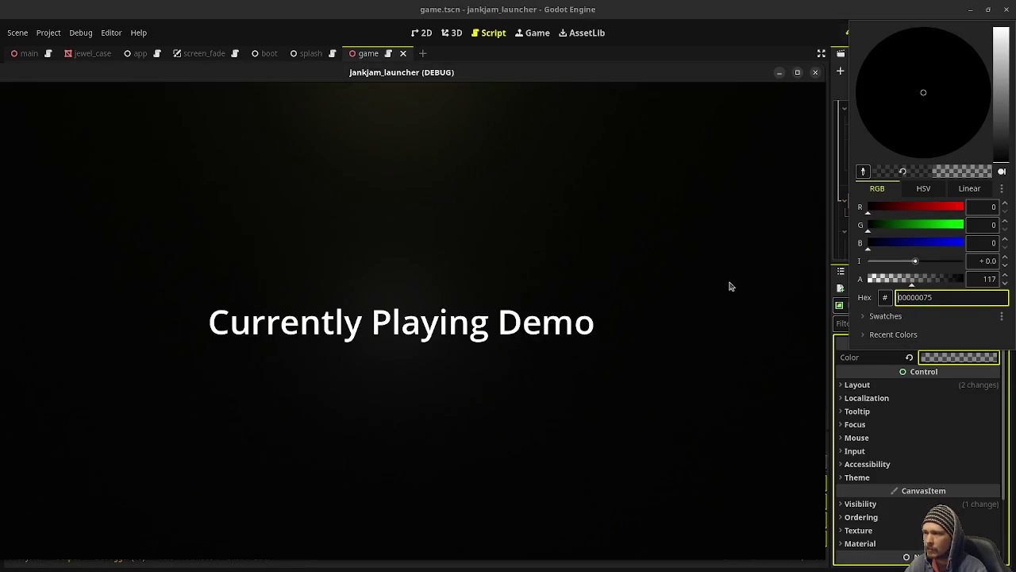
{"action": "left_click", "coordinate": [715, 276]}
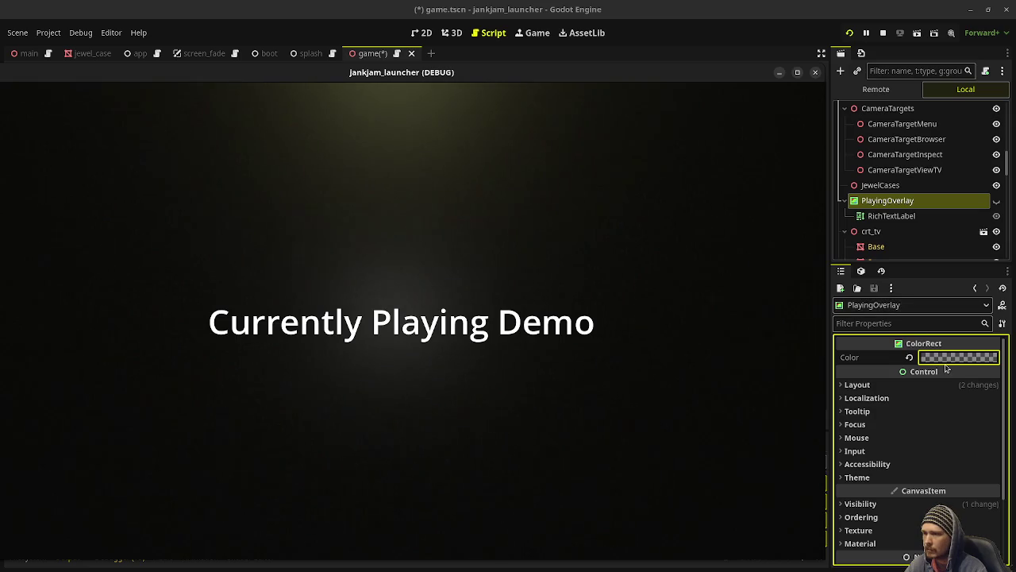
{"action": "left_click", "coordinate": [947, 359]}
{"action": "left_click", "coordinate": [879, 277]}
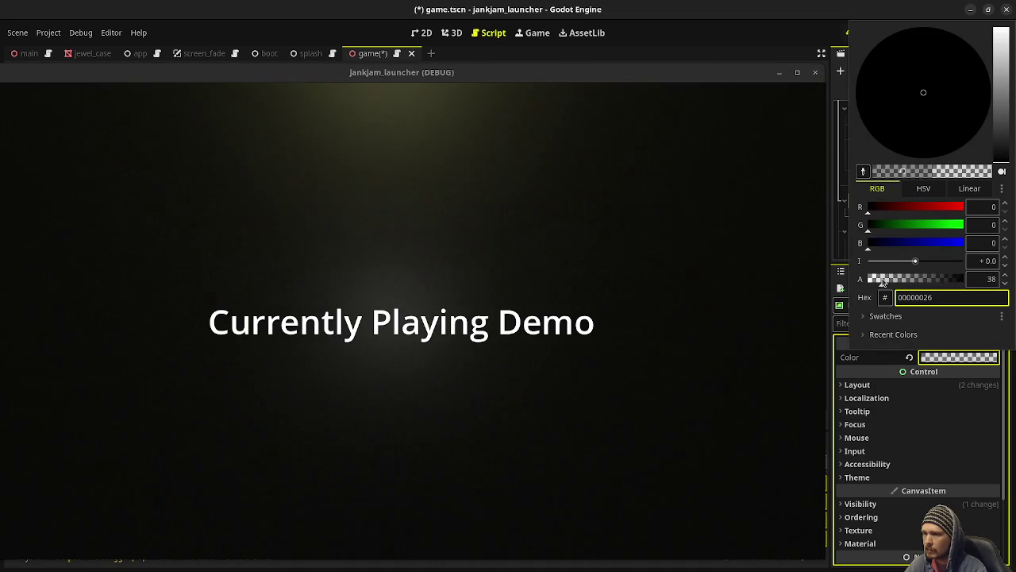
{"action": "left_click", "coordinate": [657, 317]}
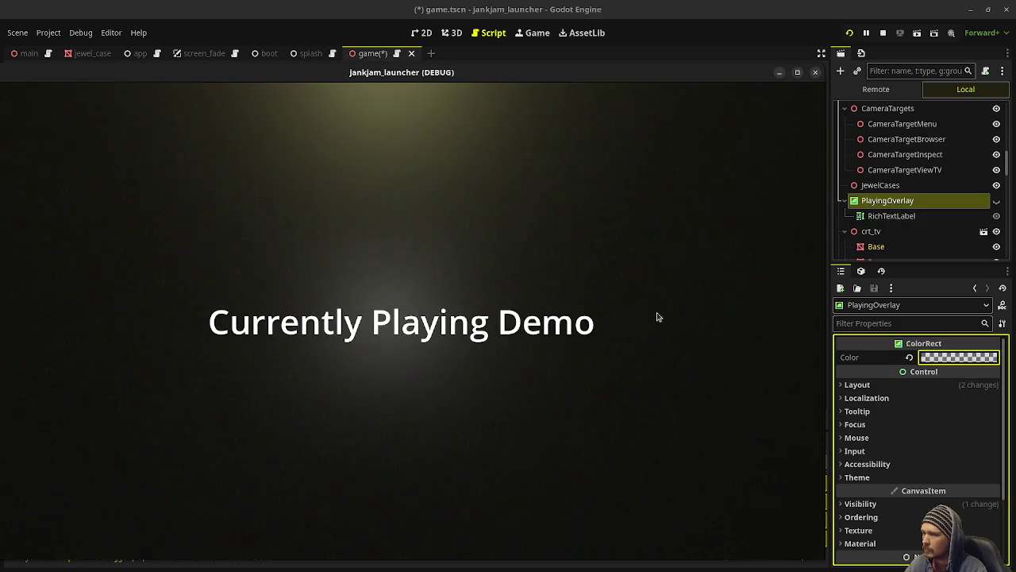
{"action": "left_click", "coordinate": [940, 359]}
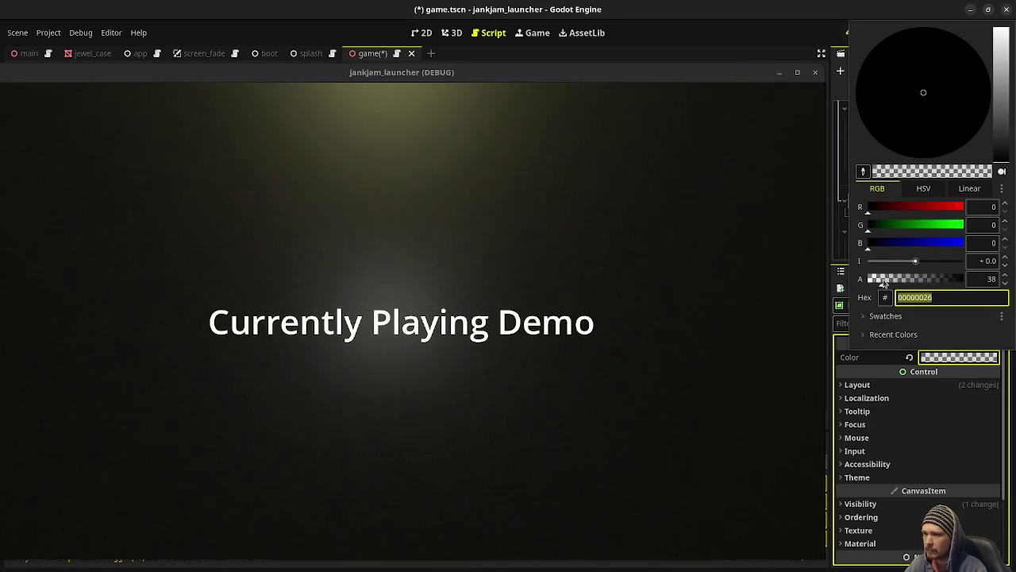
{"action": "left_click_drag", "start_coordinate": [886, 280], "coordinate": [810, 283]}
{"action": "left_click", "coordinate": [569, 283]}
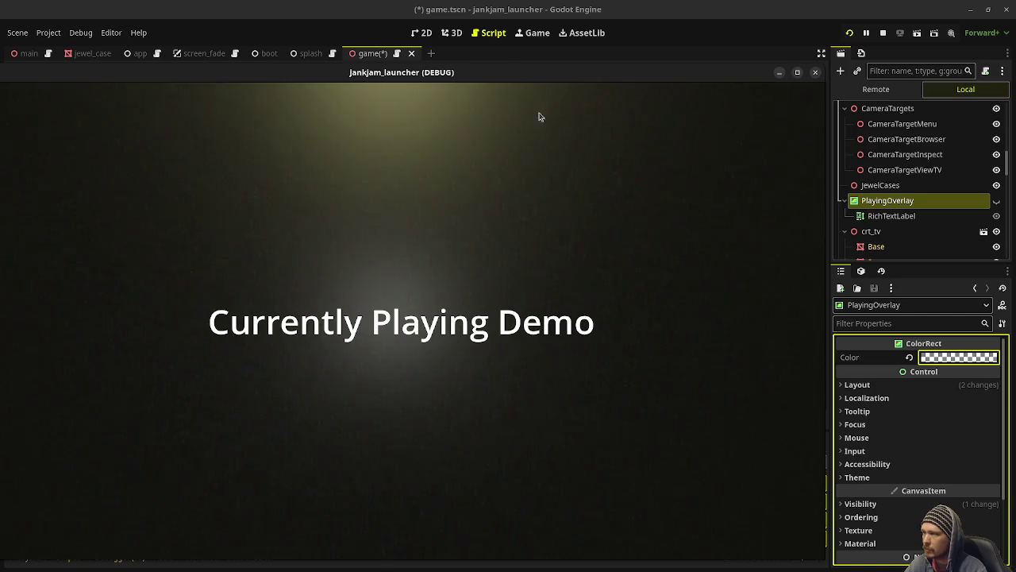
{"action": "double_click", "coordinate": [564, 68]}
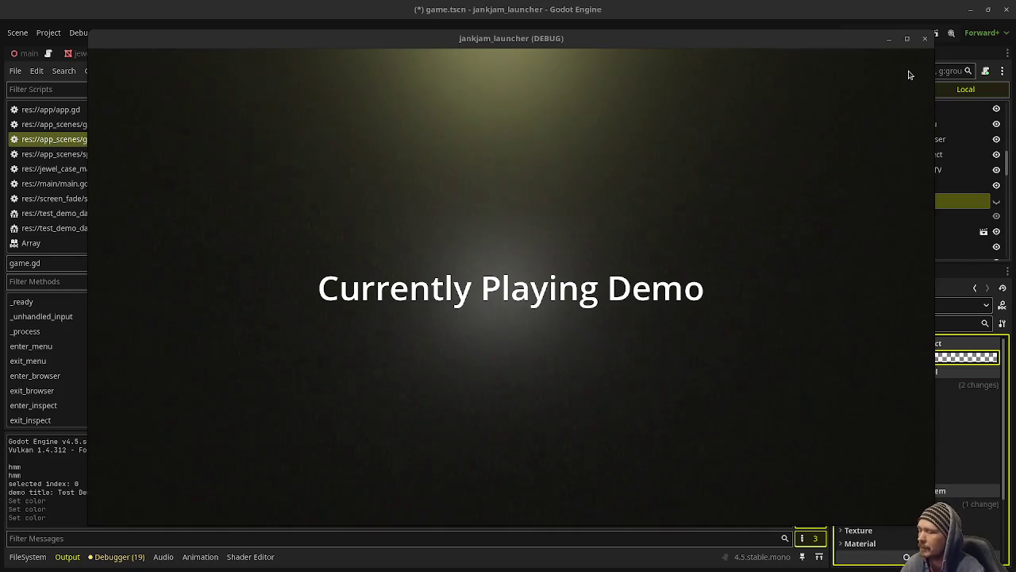
Return the running launcher to the TV scene and maximize its window.
{"action": "left_click", "coordinate": [819, 132]}
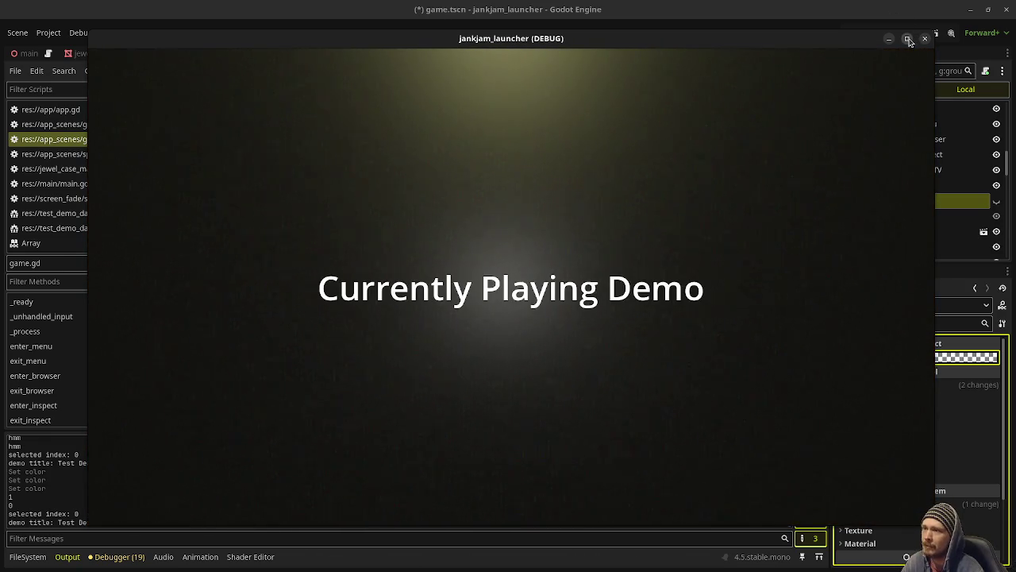
{"action": "left_click", "coordinate": [909, 40]}
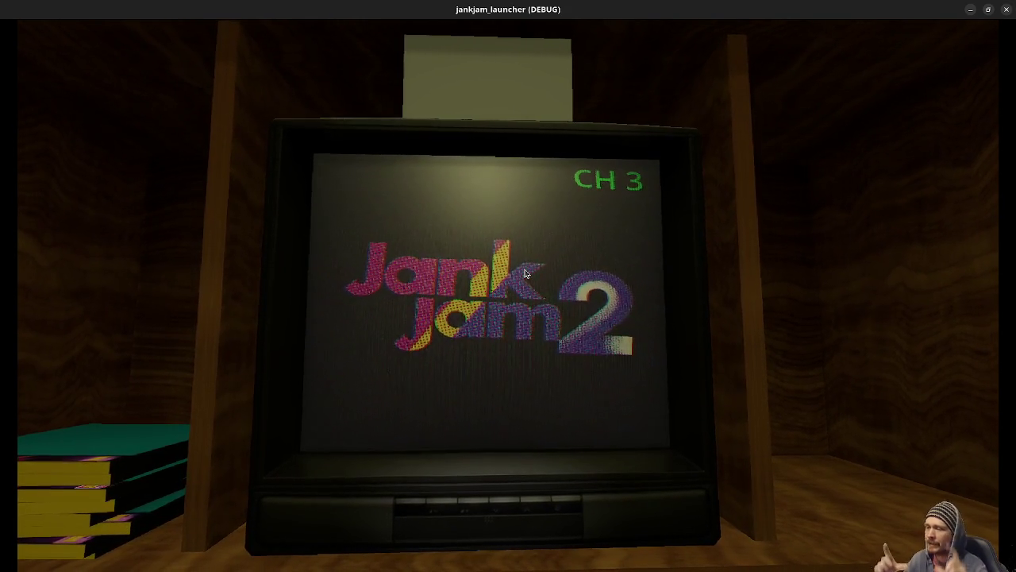
Browse to a game box, inspect it, launch the demo, then stop the game with F8.
{"action": "key", "text": "Left"}
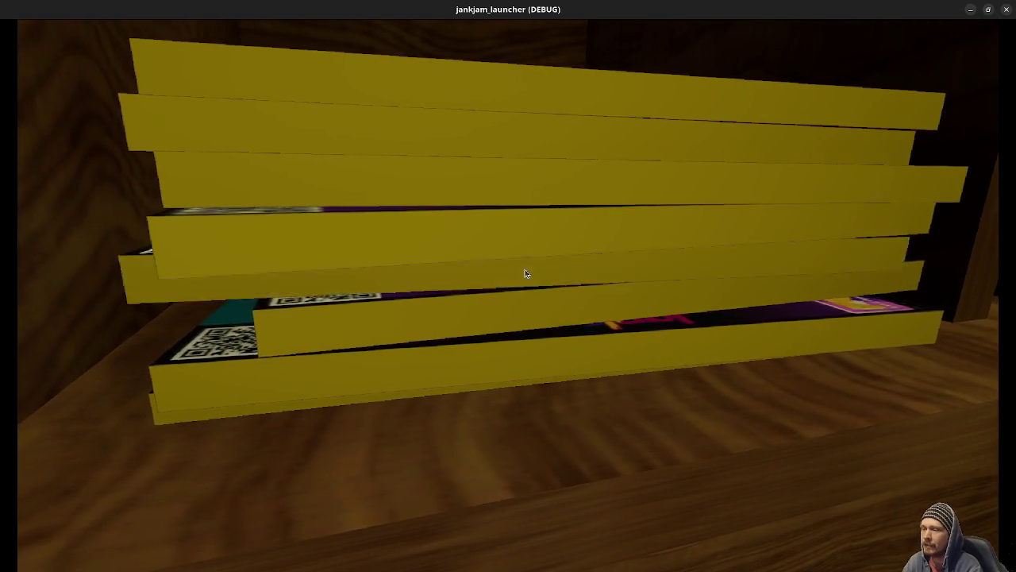
{"action": "key", "text": "Return"}
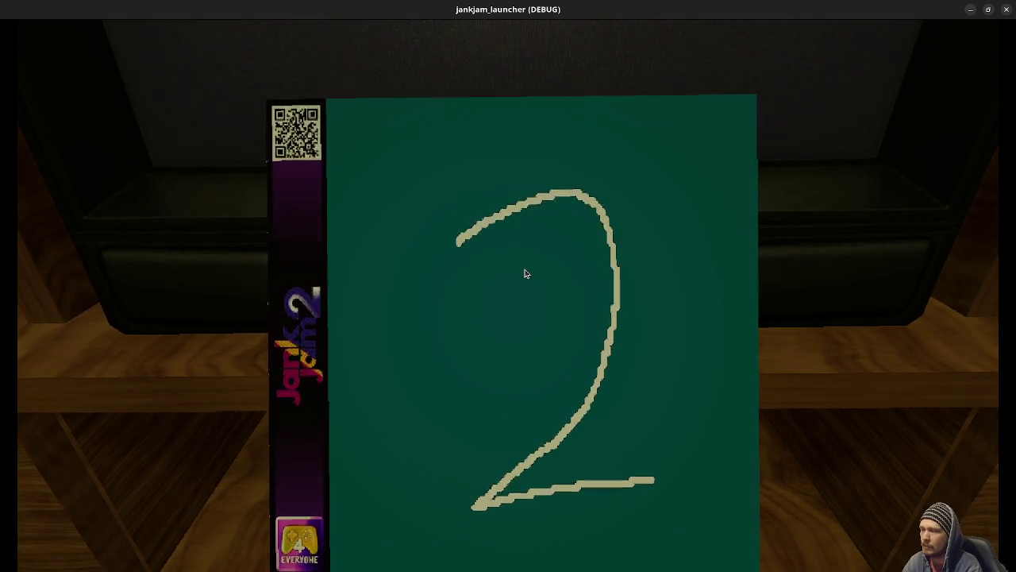
{"action": "left_click", "coordinate": [525, 273]}
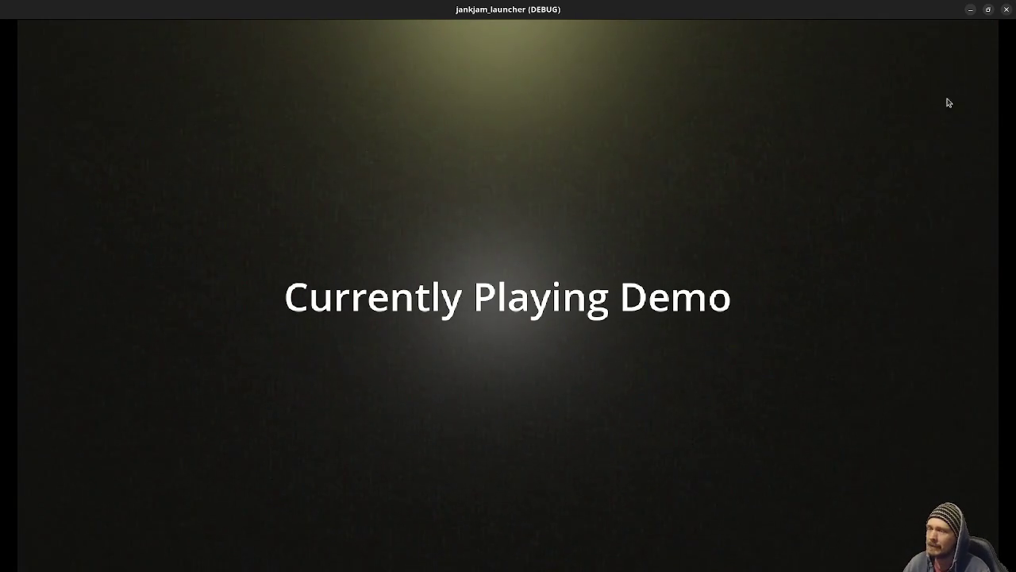
{"action": "key", "text": "F8"}
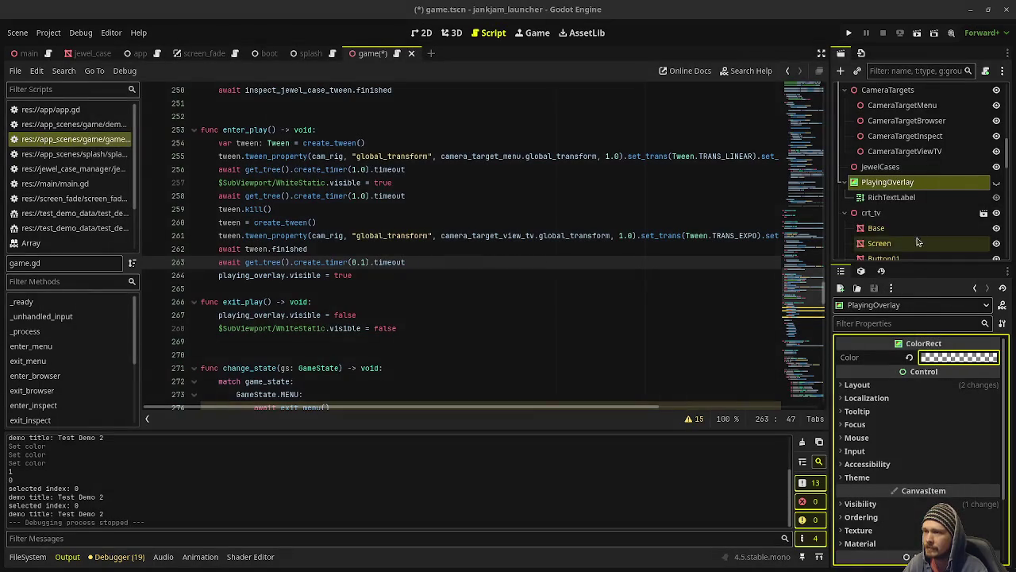
{"action": "scroll", "coordinate": [896, 186], "scroll_direction": "down", "scroll_amount": 5}
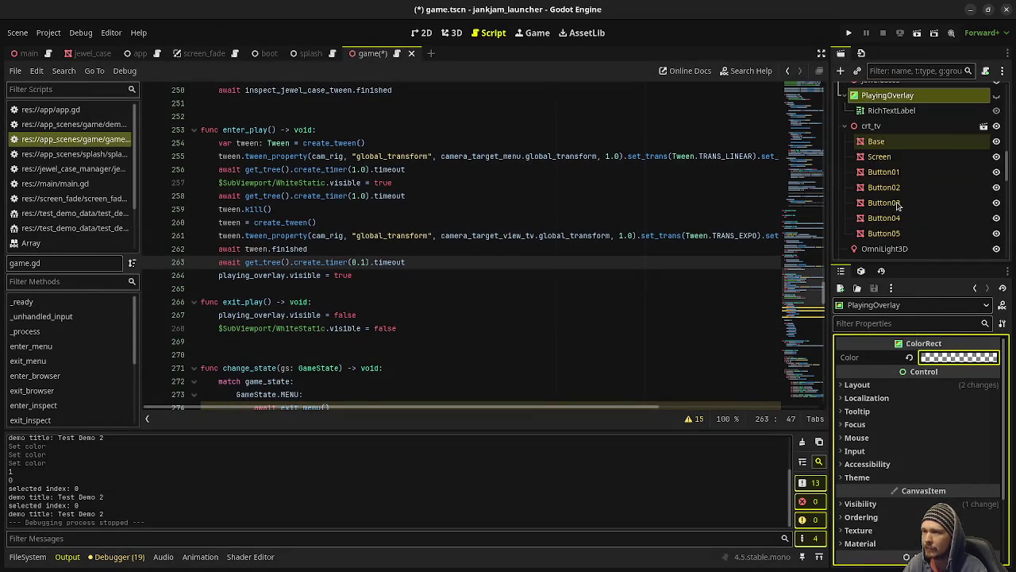
Add a RichTextLabel child node under SubViewport.
{"action": "scroll", "coordinate": [897, 205], "scroll_direction": "down", "scroll_amount": 2}
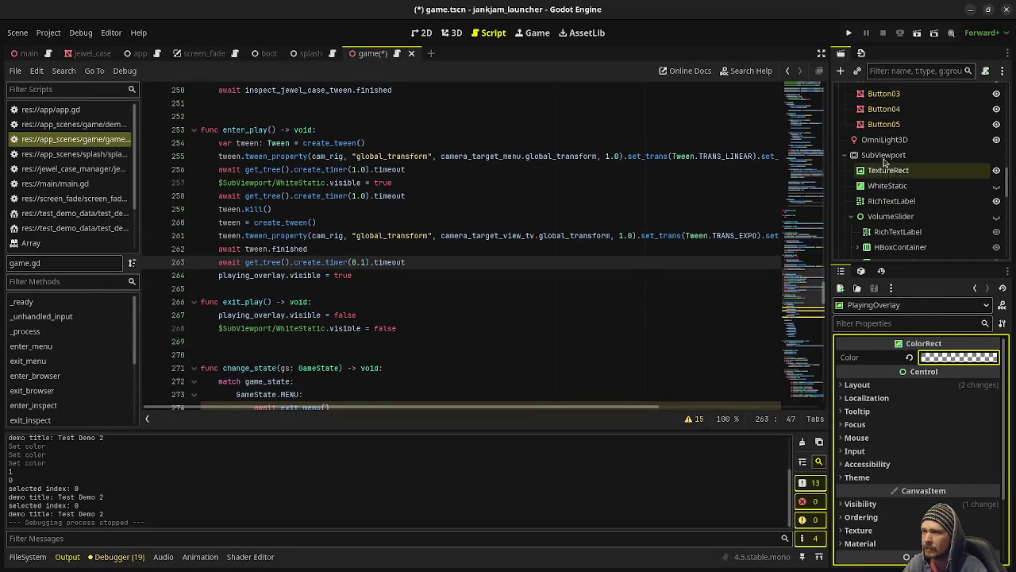
{"action": "left_click", "coordinate": [885, 155]}
{"action": "scroll", "coordinate": [896, 213], "scroll_direction": "down", "scroll_amount": 2}
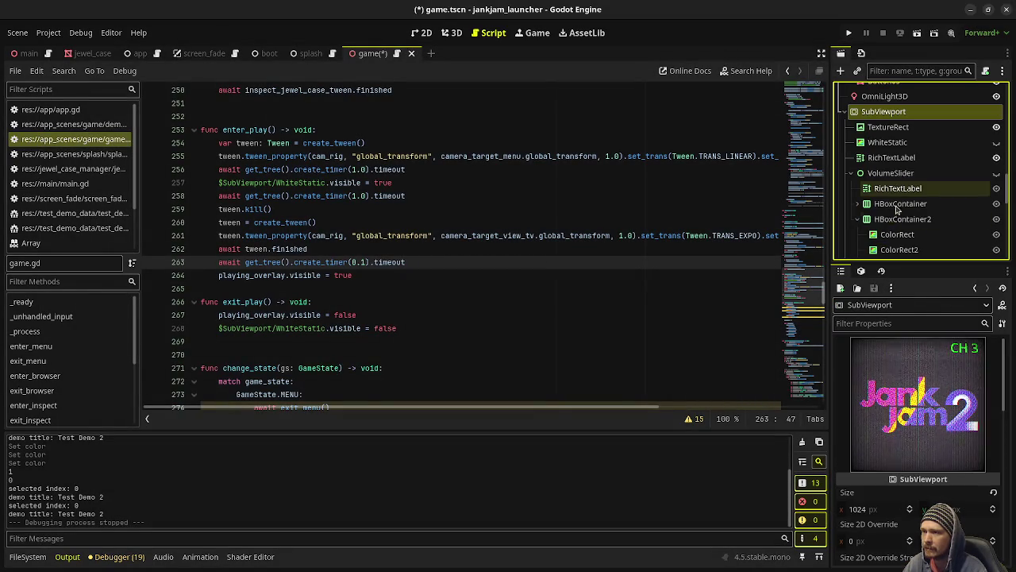
{"action": "left_click", "coordinate": [852, 173]}
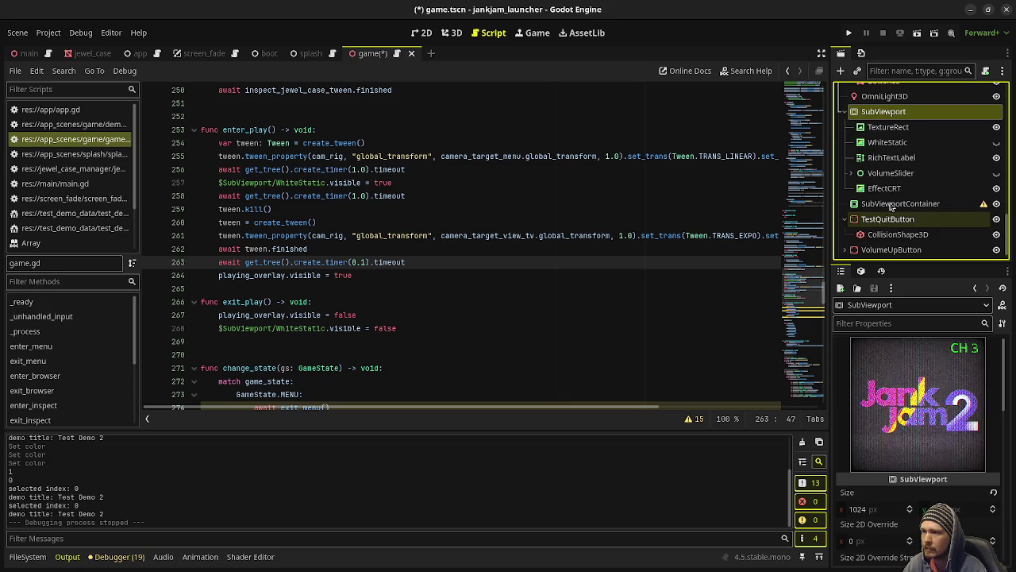
{"action": "right_click", "coordinate": [888, 113]}
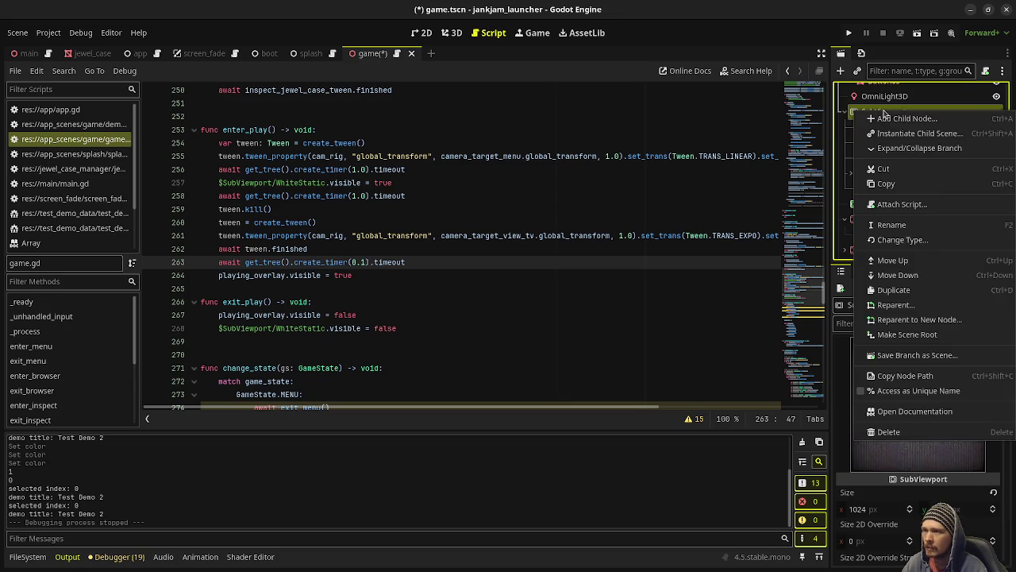
{"action": "left_click", "coordinate": [906, 121]}
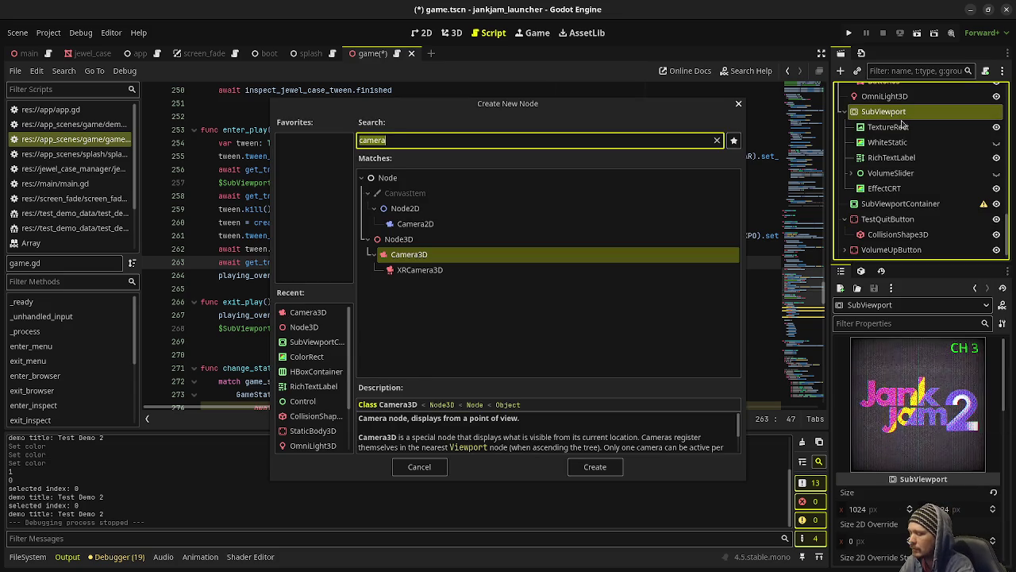
{"action": "type", "text": "rich"}
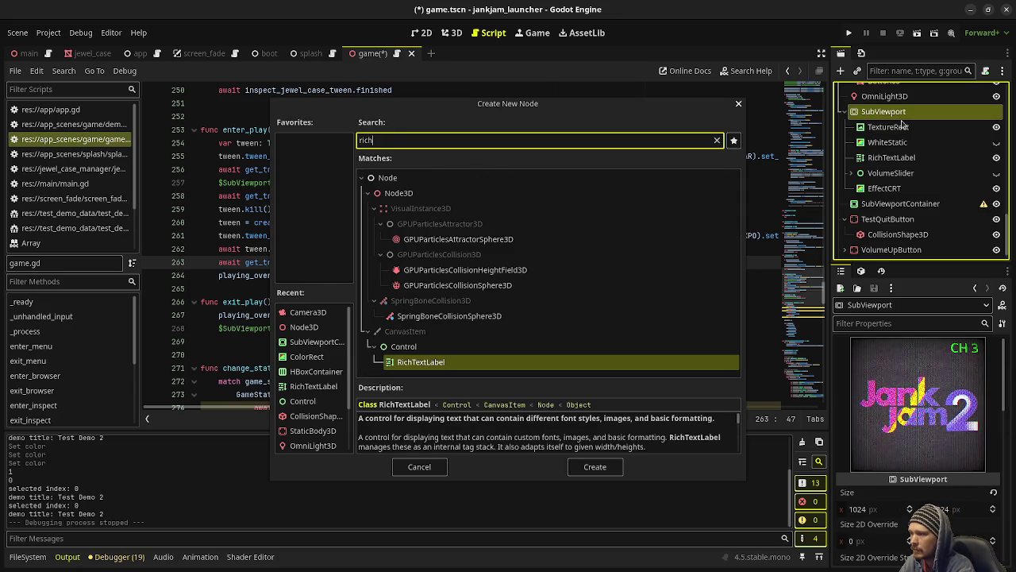
{"action": "key", "text": "Return"}
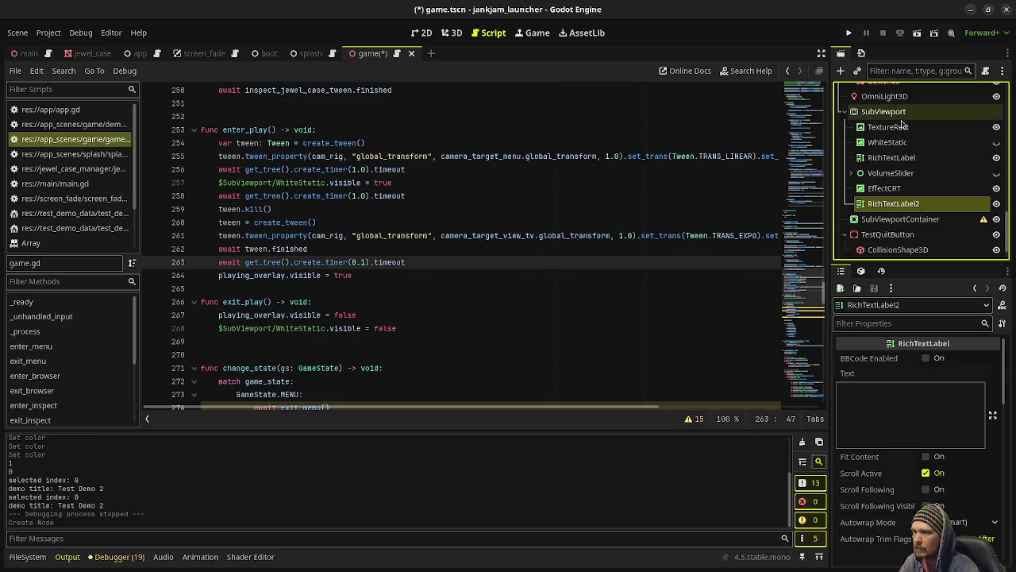
{"action": "left_click_drag", "start_coordinate": [893, 203], "coordinate": [886, 148]}
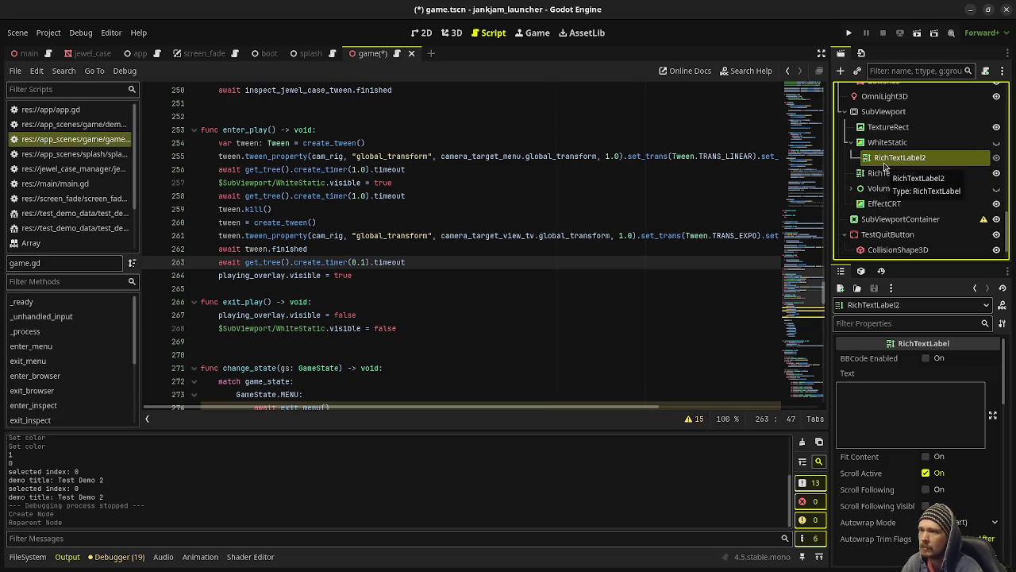
{"action": "key", "text": "ctrl+z"}
Rename the label CurrentlyPlaying and move SubViewport back under SubViewportContainer.
{"action": "left_click", "coordinate": [896, 204]}
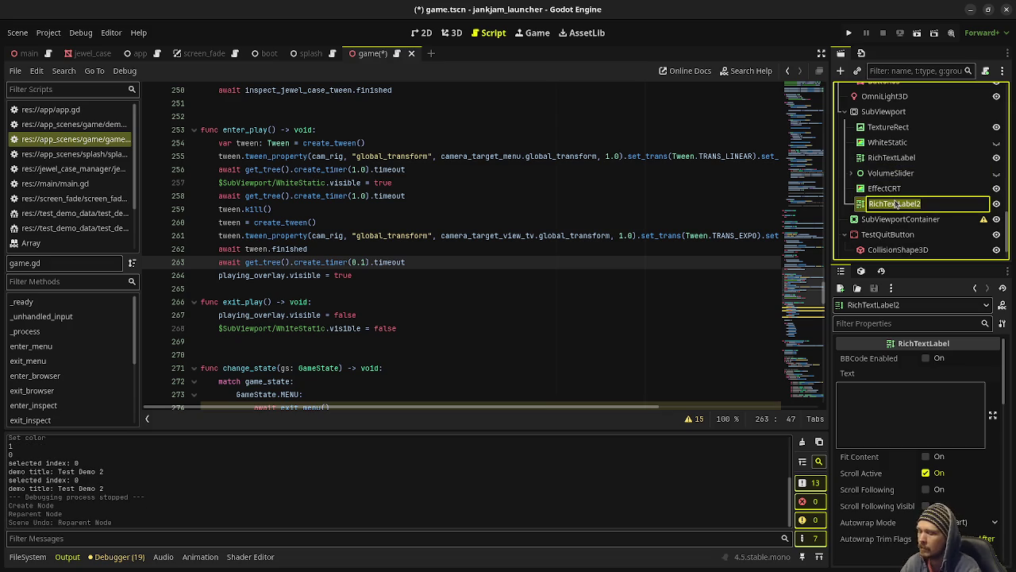
{"action": "type", "text": "Current"}
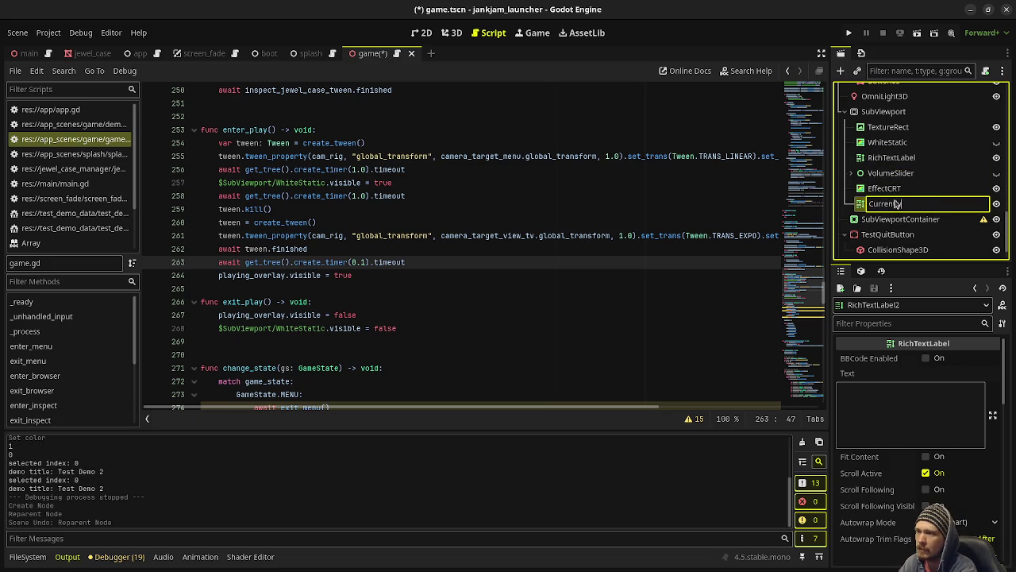
{"action": "type", "text": "ing"}
{"action": "key", "text": "Return"}
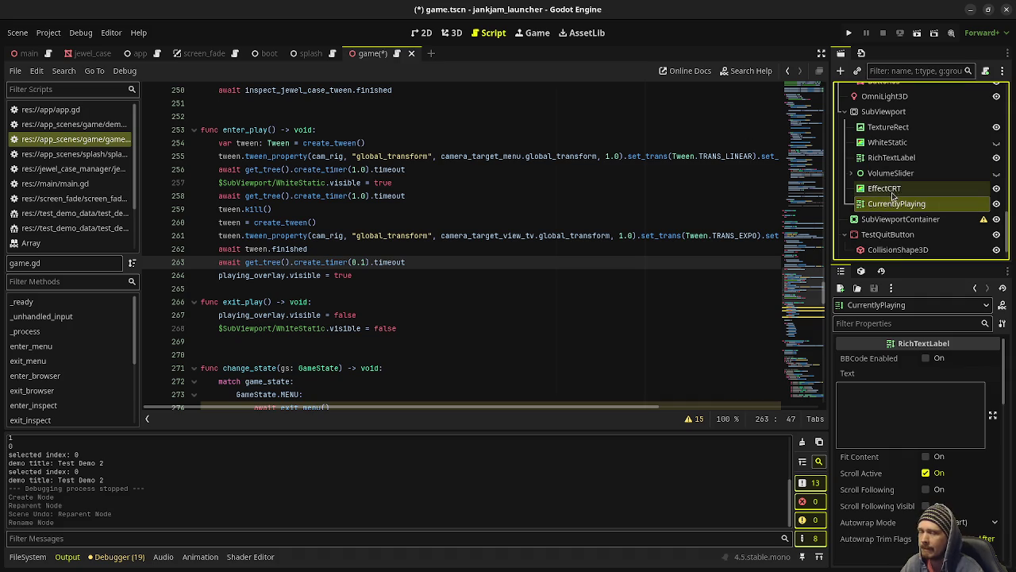
{"action": "left_click_drag", "start_coordinate": [883, 111], "coordinate": [900, 220]}
{"action": "key", "text": "ctrl+F2"}
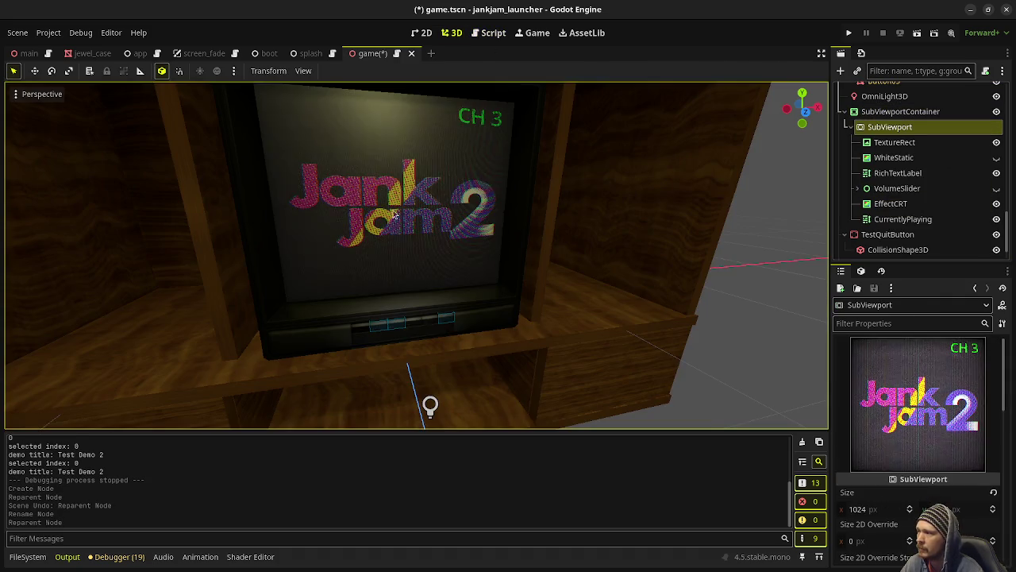
In the 2D view, move the CurrentlyPlaying node to sit right below WhiteStatic.
{"action": "key", "text": "ctrl+F1"}
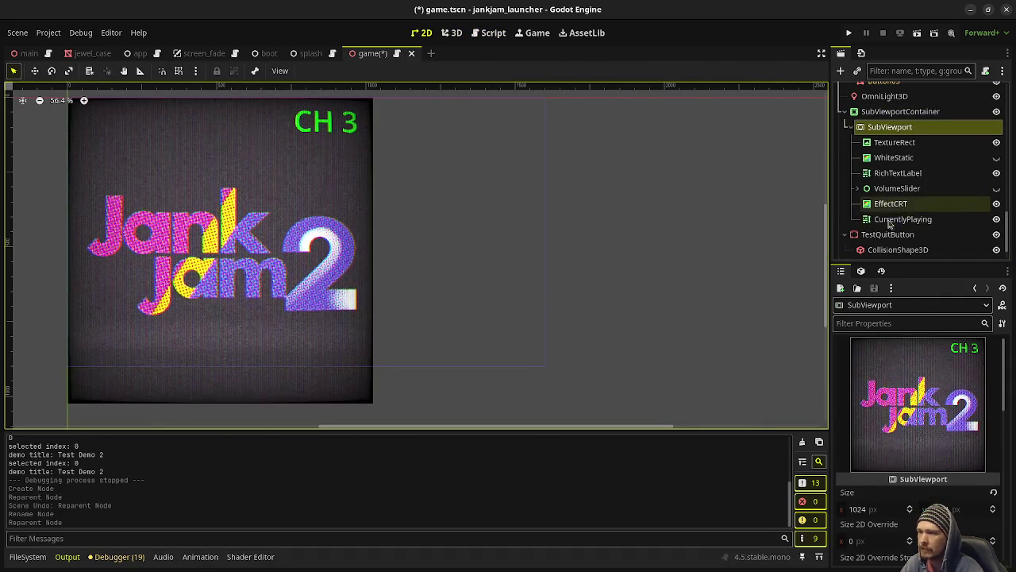
{"action": "left_click", "coordinate": [894, 219]}
{"action": "left_click", "coordinate": [894, 203], "text": "ctrl"}
{"action": "left_click_drag", "start_coordinate": [893, 203], "coordinate": [888, 170]}
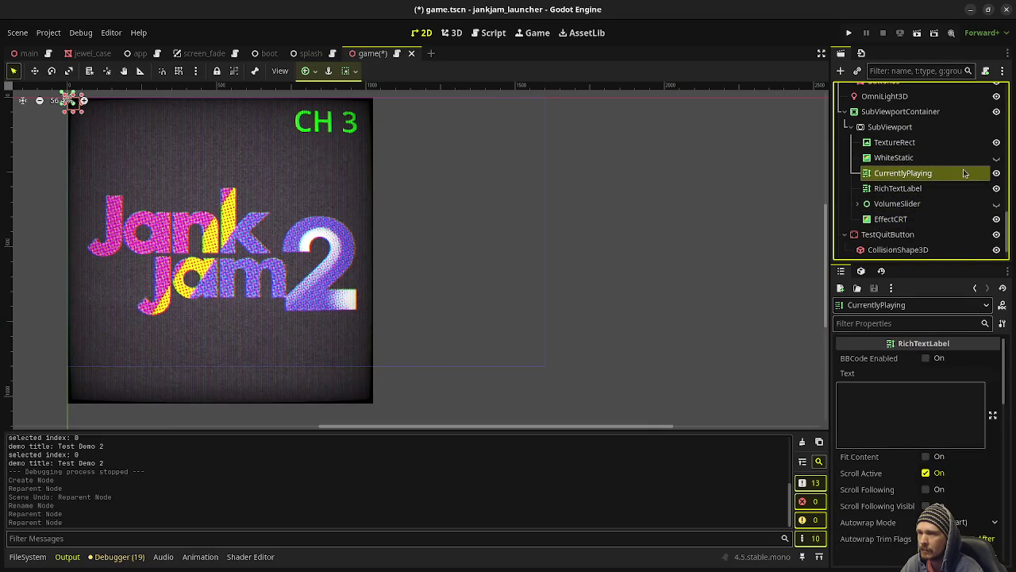
Copy 'Currently Playing Demo' from the overlay label into CurrentlyPlaying's Text and save the scene.
{"action": "left_click", "coordinate": [899, 399]}
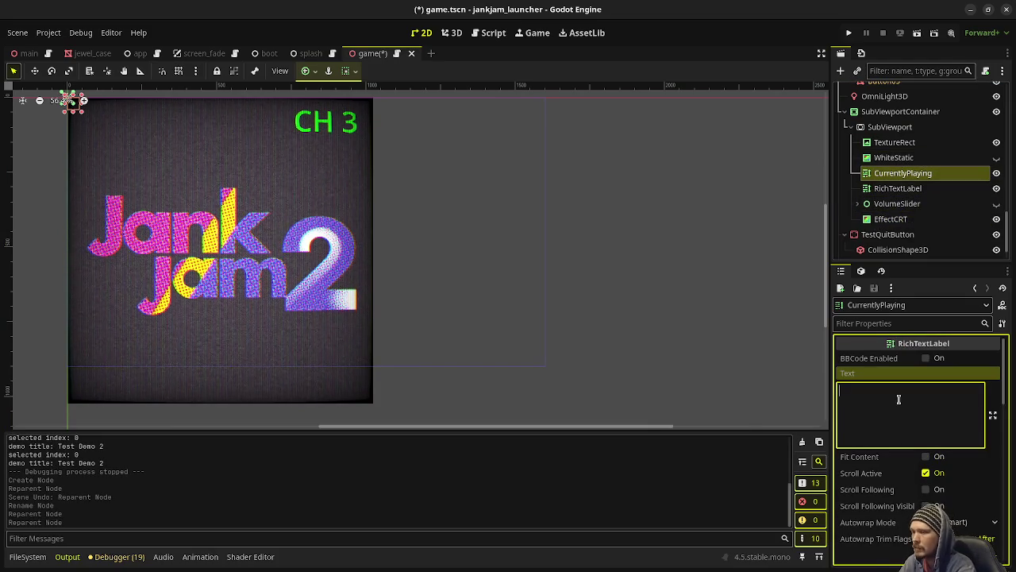
{"action": "scroll", "coordinate": [899, 135], "scroll_direction": "up", "scroll_amount": 5}
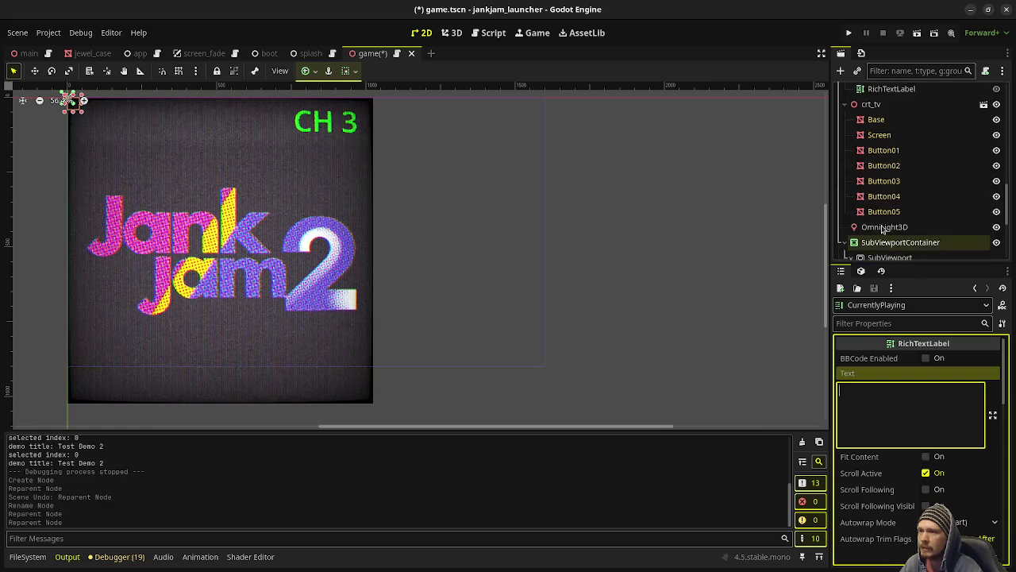
{"action": "left_click", "coordinate": [899, 135]}
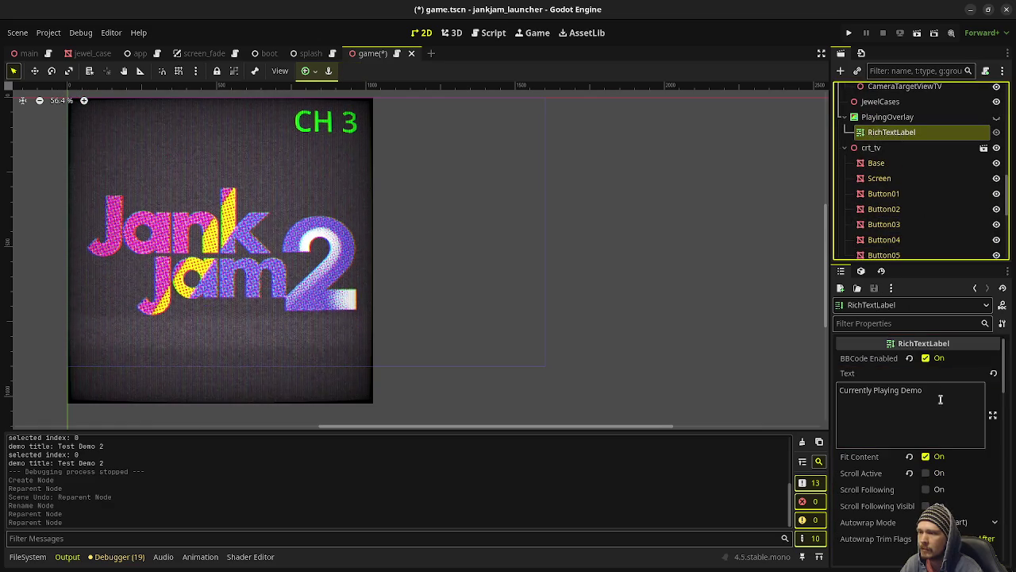
{"action": "left_click_drag", "start_coordinate": [942, 390], "coordinate": [775, 389]}
{"action": "key", "text": "ctrl+c"}
{"action": "scroll", "coordinate": [904, 245], "scroll_direction": "down", "scroll_amount": 5}
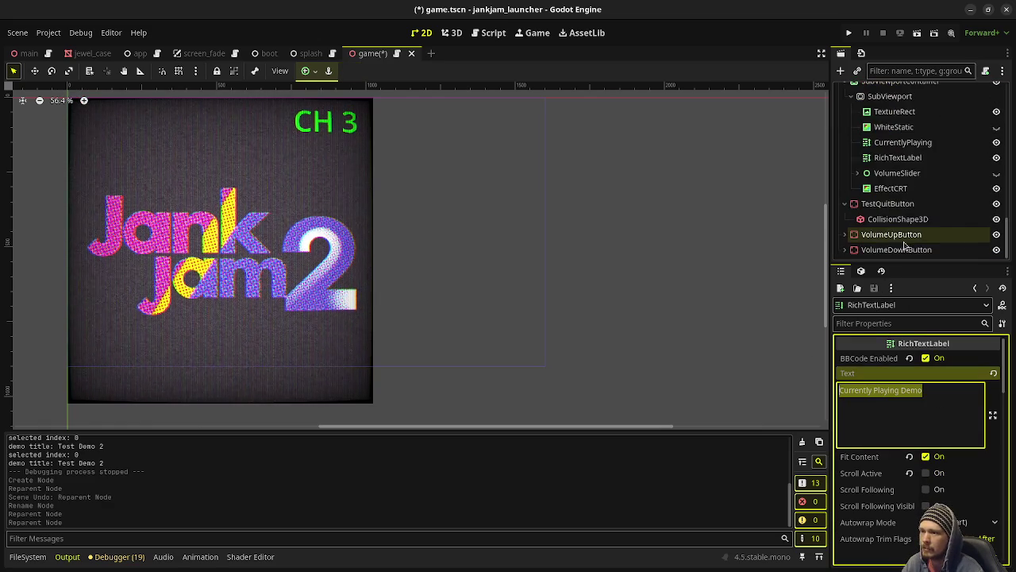
{"action": "left_click", "coordinate": [898, 157]}
{"action": "left_click", "coordinate": [903, 143]}
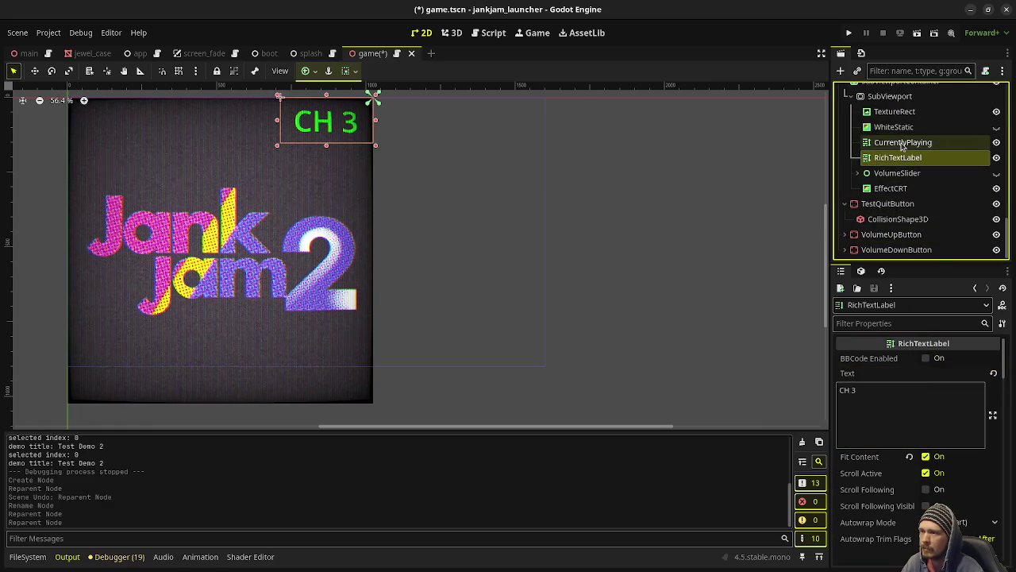
{"action": "left_click", "coordinate": [907, 403]}
{"action": "key", "text": "ctrl+v"}
{"action": "key", "text": "ctrl+s"}
Rename the CH 3 RichTextLabel to ChannelLabel.
{"action": "left_click", "coordinate": [899, 164]}
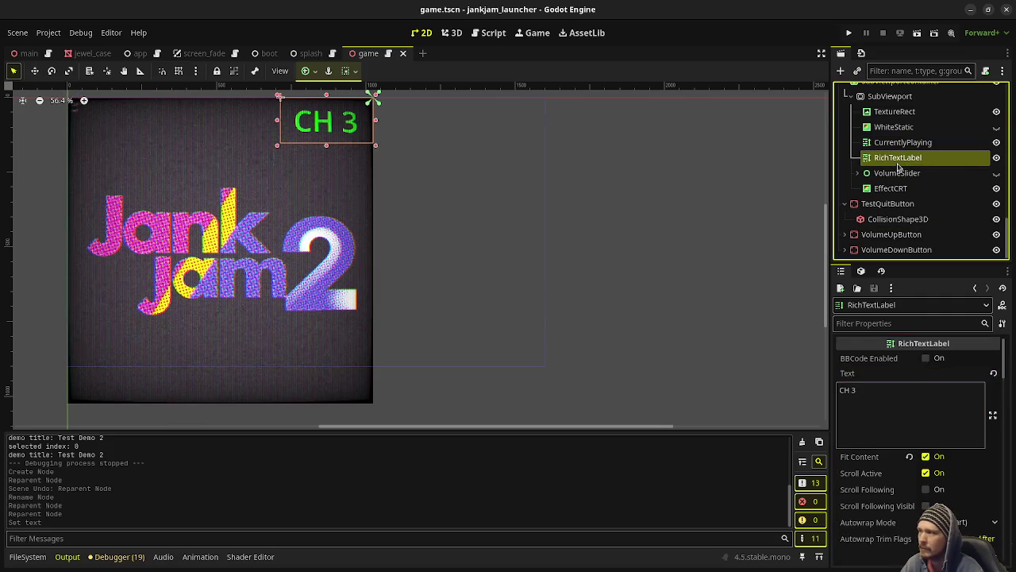
{"action": "left_click", "coordinate": [900, 162]}
{"action": "type", "text": "ChannelLabe"}
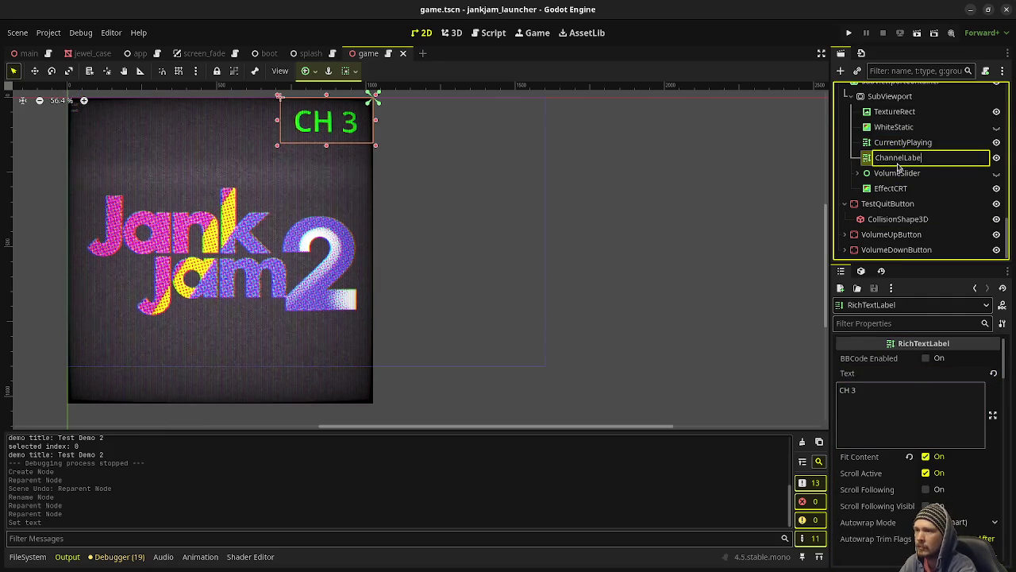
{"action": "type", "text": "l"}
{"action": "key", "text": "Return"}
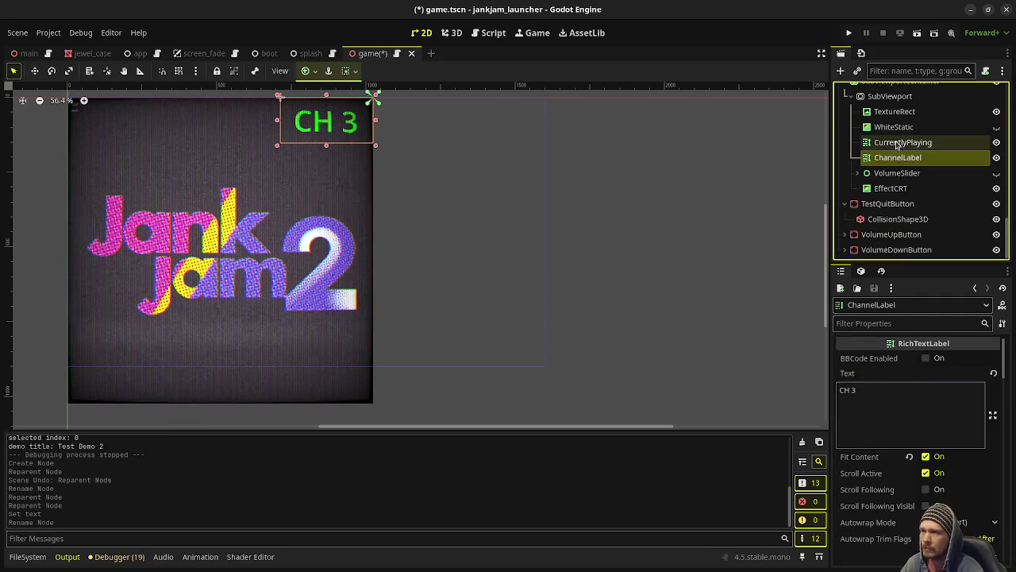
{"action": "left_click", "coordinate": [897, 143]}
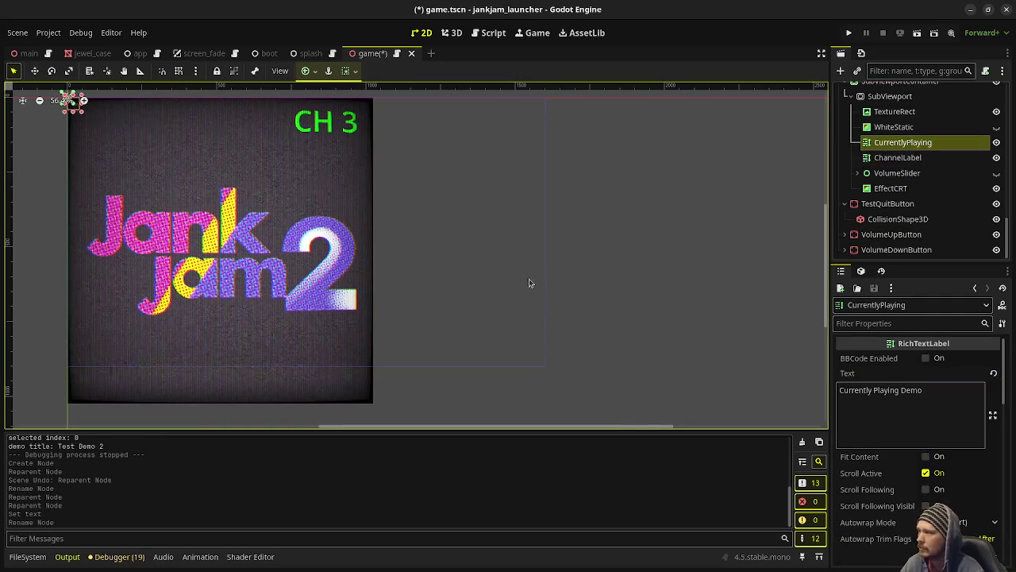
Hide WhiteStatic and give CurrentlyPlaying BBCode and Fit Content on, with Scroll Active off.
{"action": "left_click", "coordinate": [997, 127]}
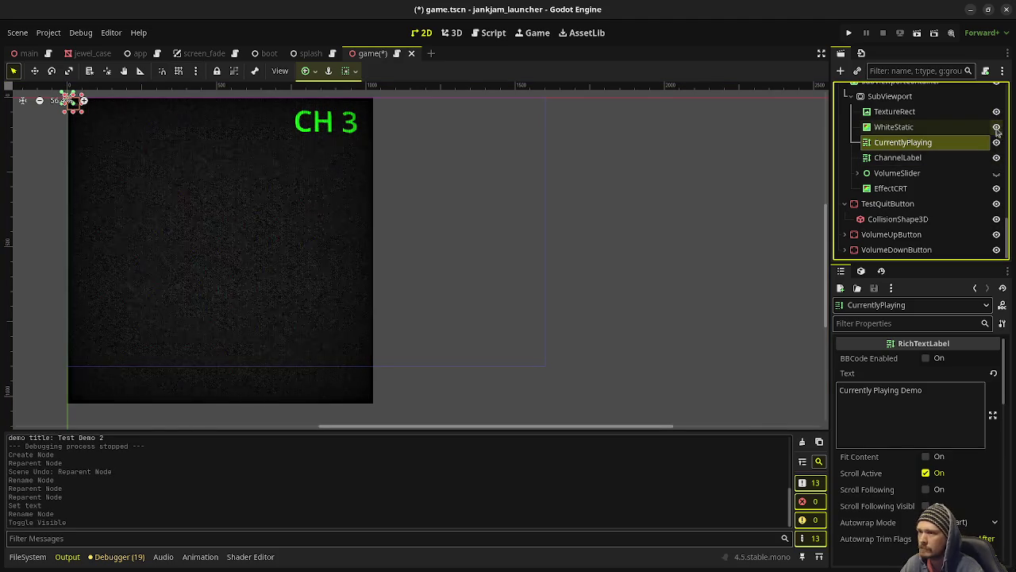
{"action": "left_click", "coordinate": [936, 404]}
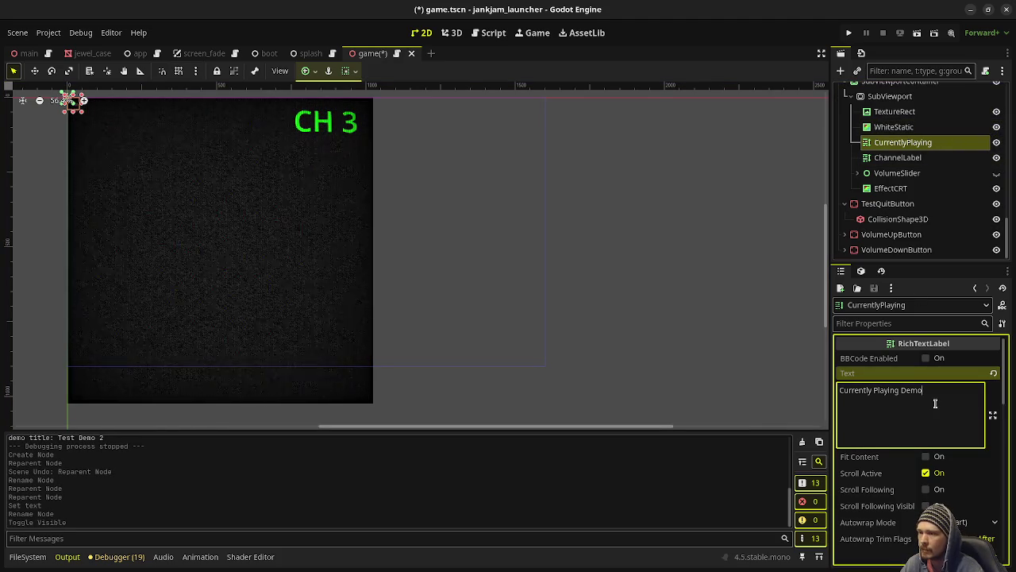
{"action": "left_click", "coordinate": [926, 358]}
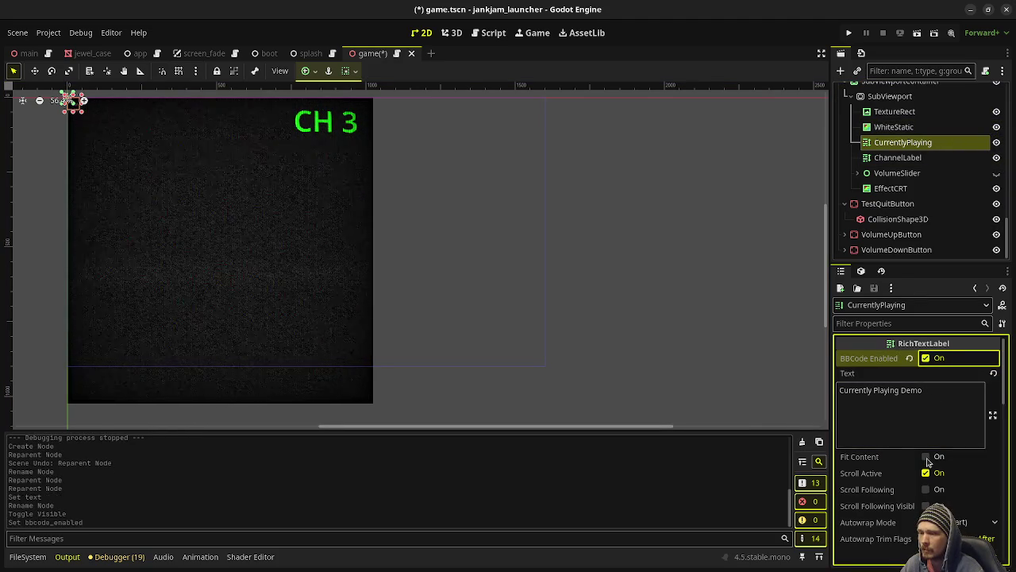
{"action": "left_click", "coordinate": [926, 456]}
{"action": "left_click", "coordinate": [926, 472]}
Set CurrentlyPlaying's horizontal and vertical alignment to Center.
{"action": "scroll", "coordinate": [913, 512], "scroll_direction": "down", "scroll_amount": 3}
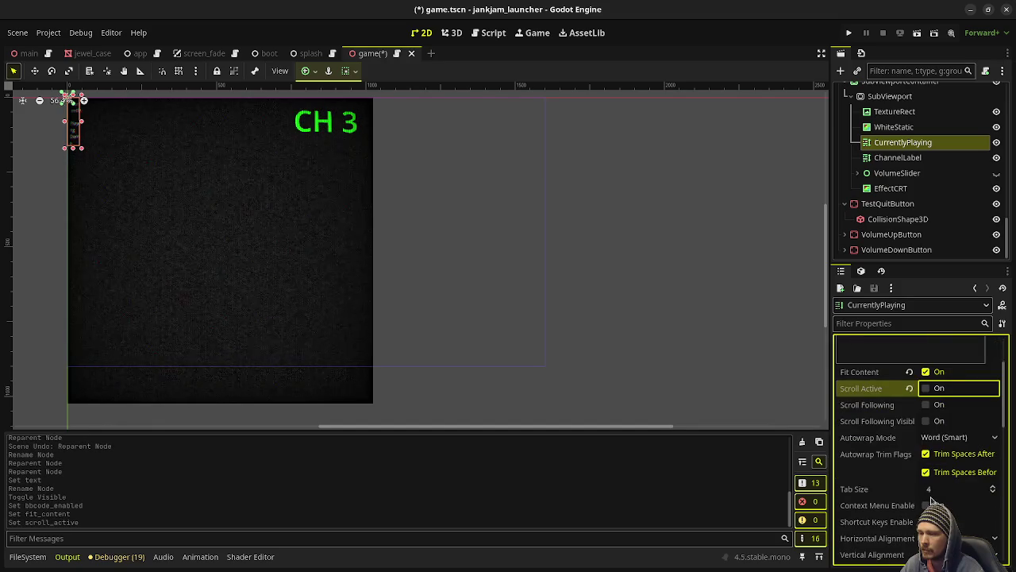
{"action": "scroll", "coordinate": [933, 499], "scroll_direction": "down", "scroll_amount": 2}
{"action": "left_click", "coordinate": [957, 482]}
{"action": "left_click", "coordinate": [952, 516]}
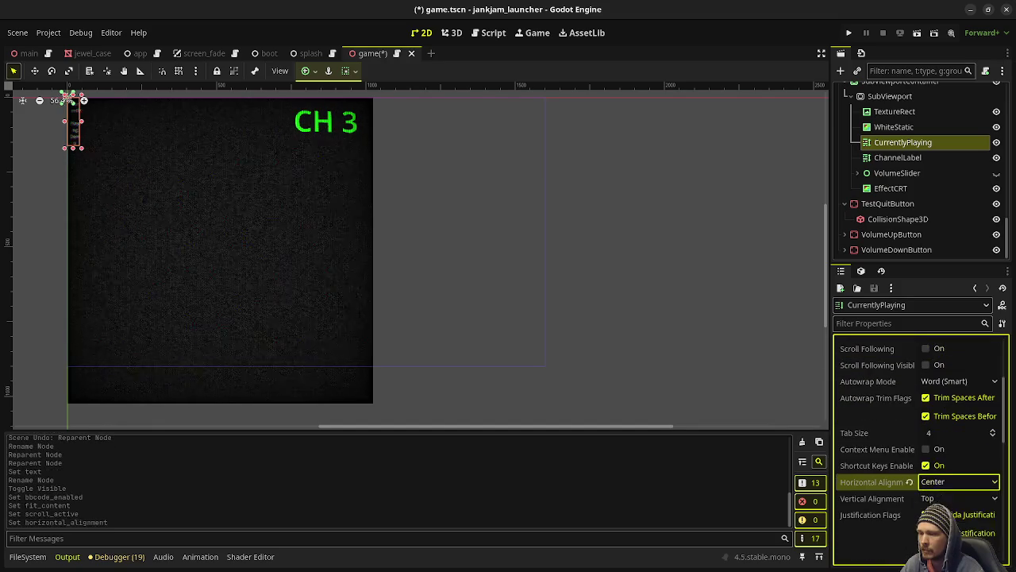
{"action": "left_click", "coordinate": [941, 498]}
{"action": "left_click", "coordinate": [953, 533]}
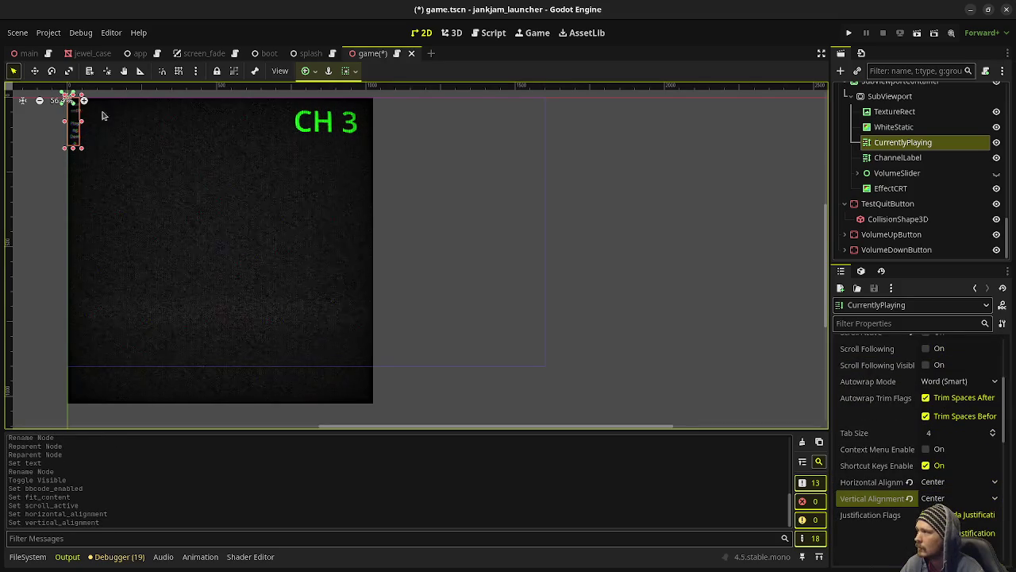
Widen the CurrentlyPlaying label to 724×40 across the screen top, undoing an accidental EffectCRT move.
{"action": "left_click_drag", "start_coordinate": [83, 125], "coordinate": [133, 127]}
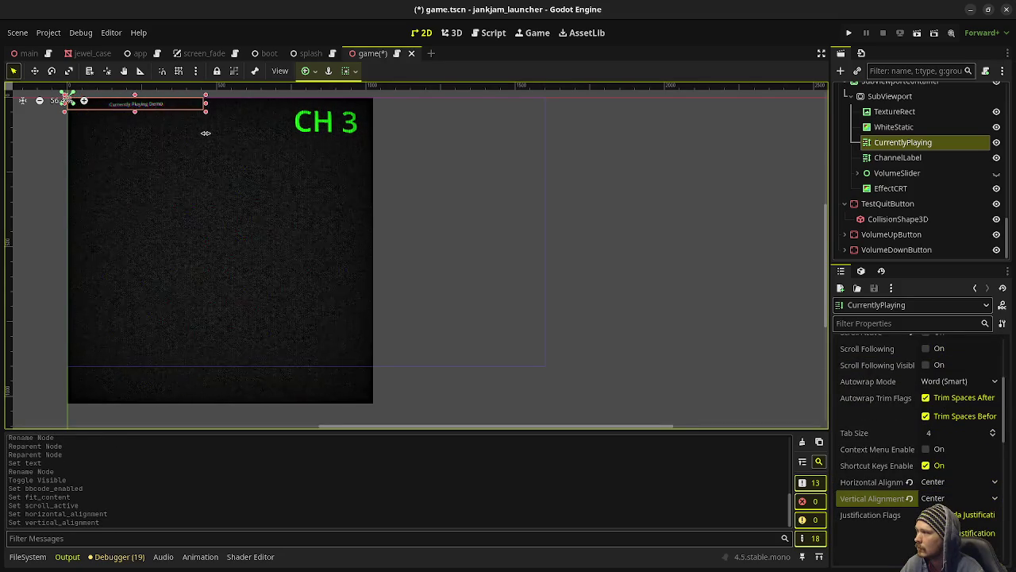
{"action": "left_click_drag", "start_coordinate": [167, 87], "coordinate": [180, 156]}
{"action": "key", "text": "ctrl+z"}
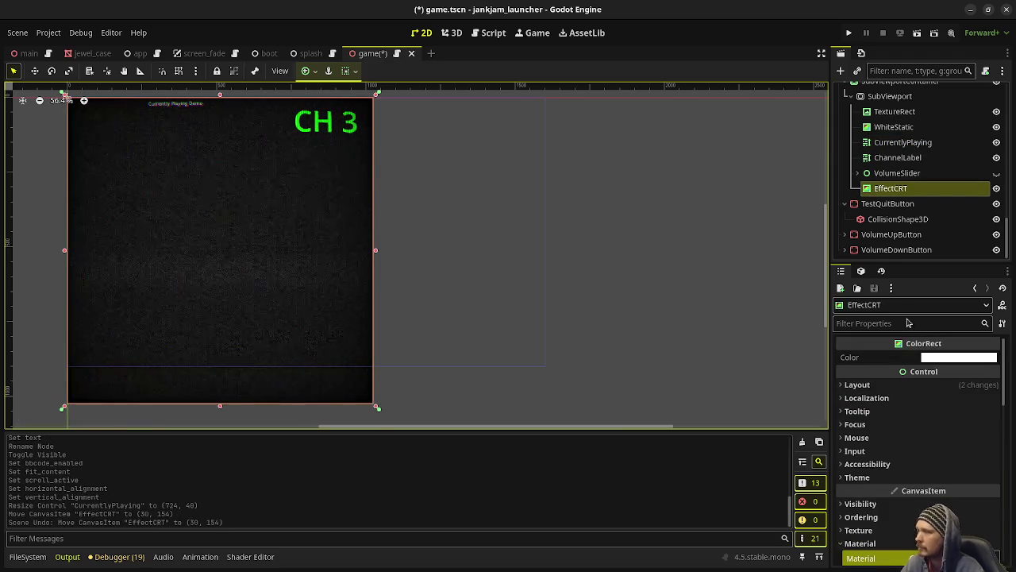
{"action": "left_click", "coordinate": [889, 142]}
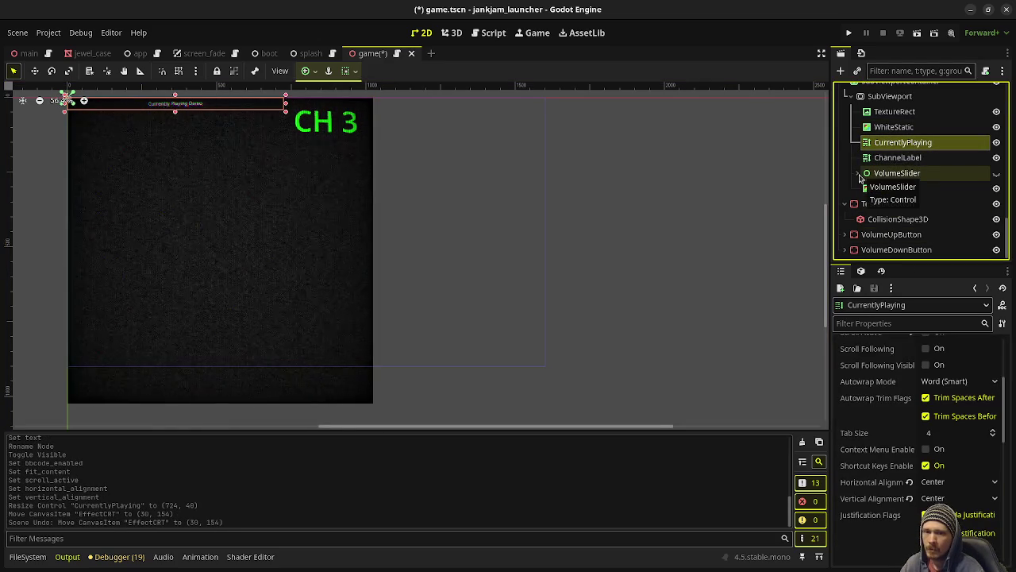